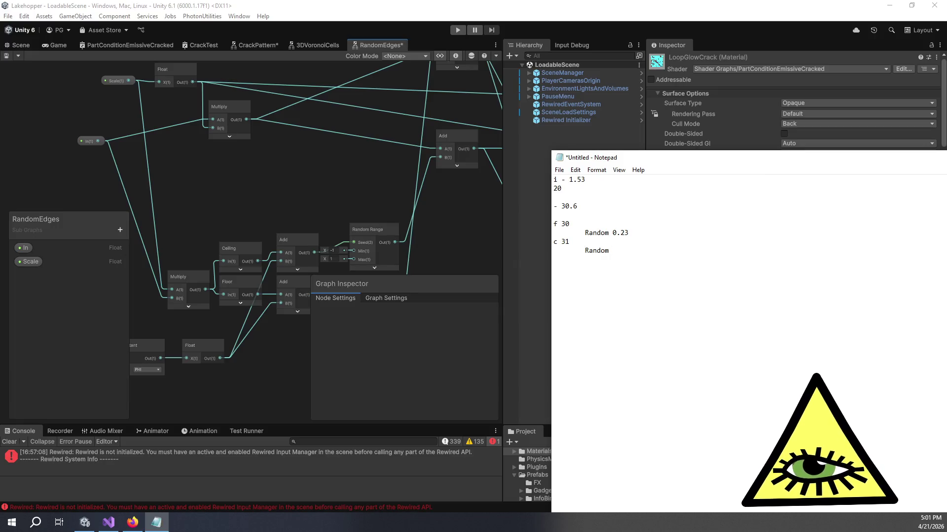
Enter -0.71 as the second random value under c 31, then return to the Unity graph.
type("-")
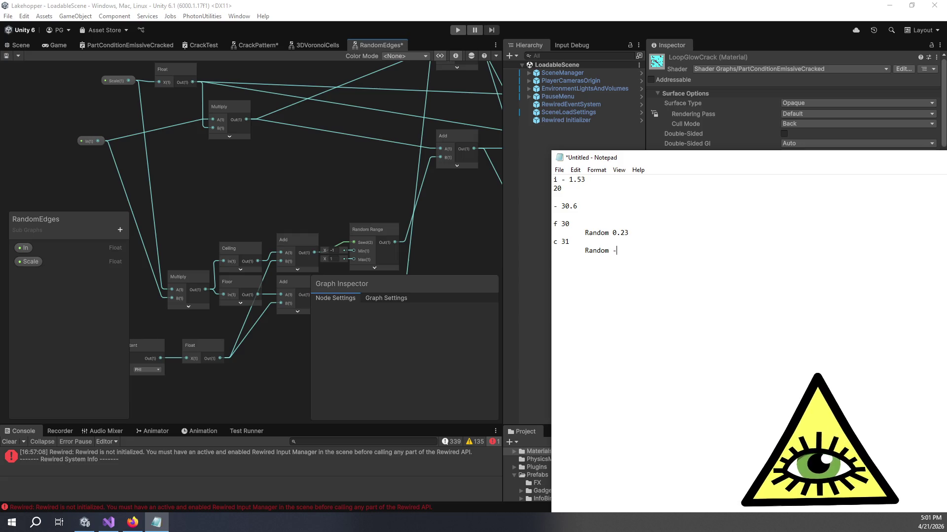
type("0.71")
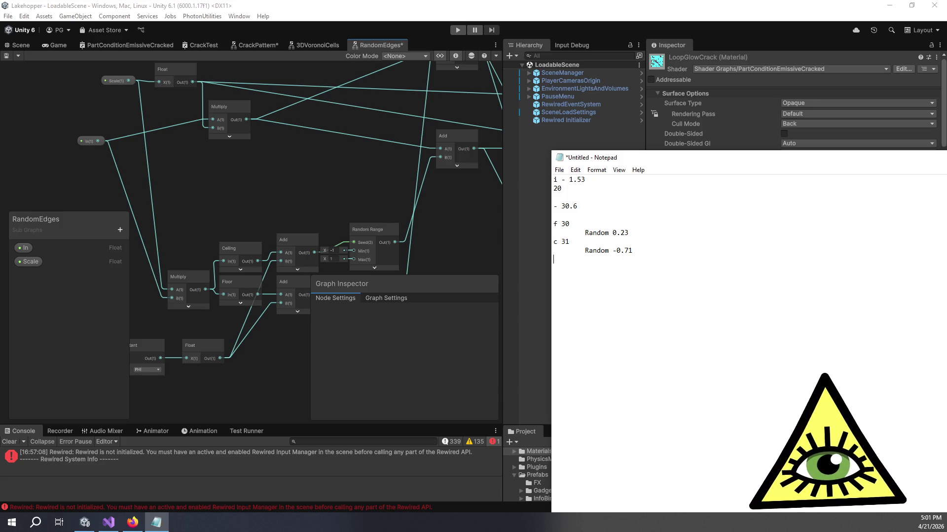
mouse_move(390, 220)
left_mouse_down()
mouse_move(327, 182)
mouse_move(341, 190)
left_mouse_up()
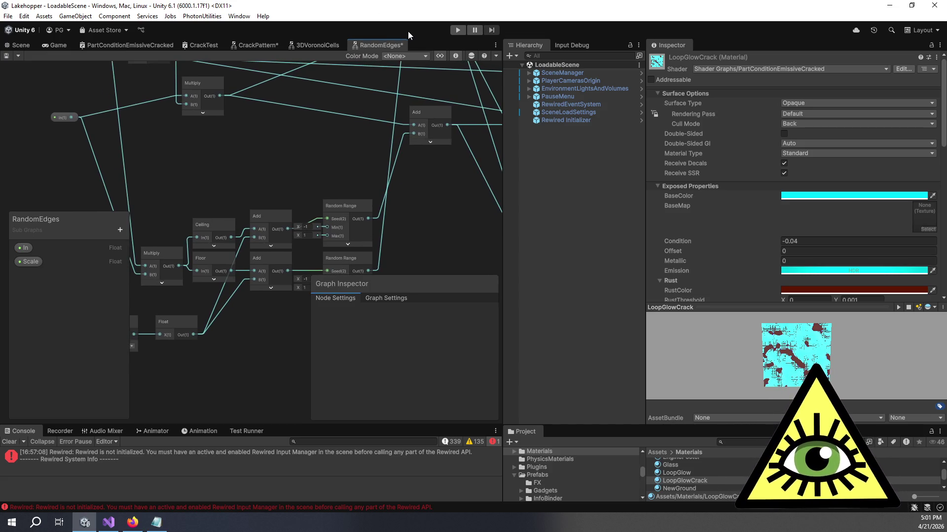
Frame the Floor, Ceiling, Divide and Subtract nodes, then select the Random 0.23 line in the notes.
key("alt+Tab")
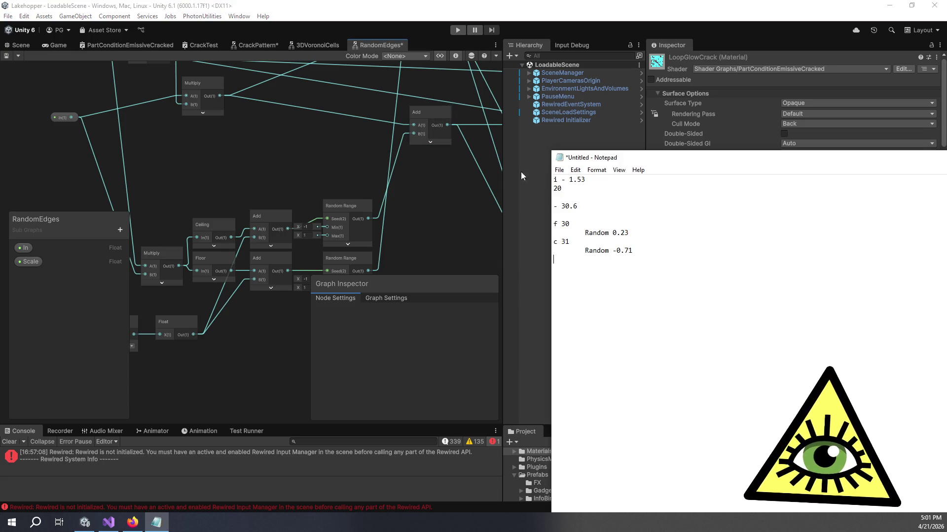
left_click_drag(401, 206, 371, 169)
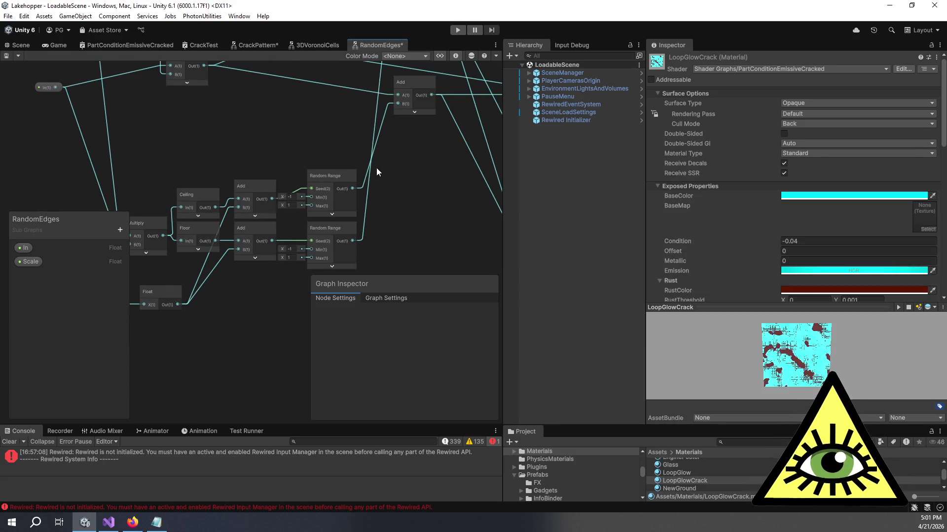
mouse_move(428, 140)
left_mouse_down()
mouse_move(353, 267)
mouse_move(300, 248)
left_mouse_up()
scroll(370, 180, "down", 1)
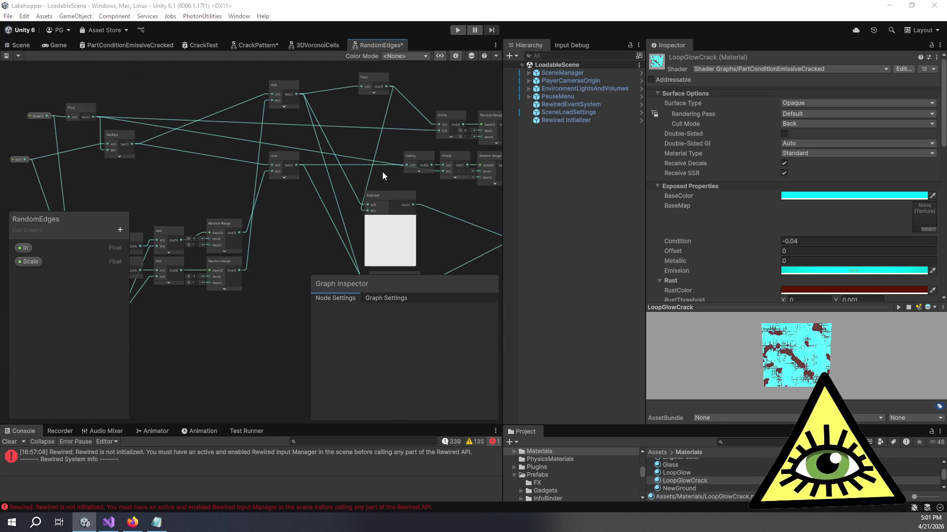
key("alt+Tab")
triple_click(644, 231)
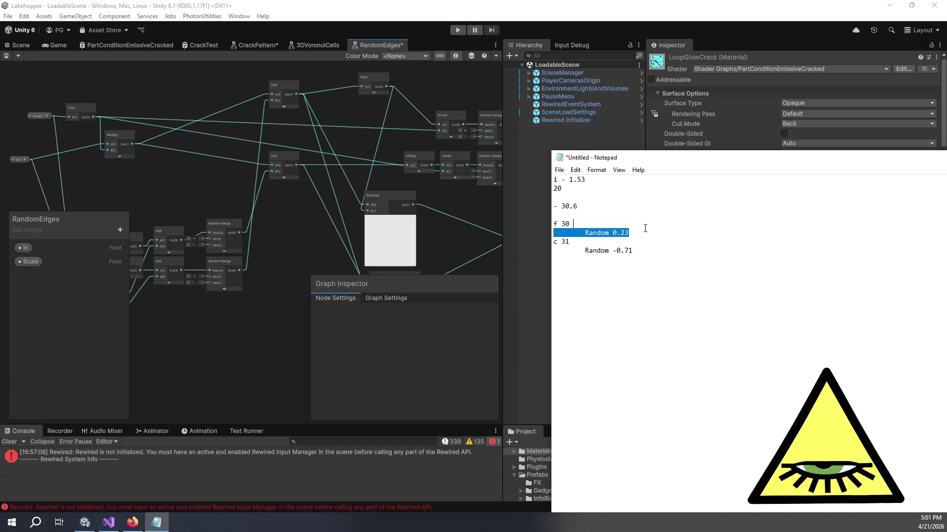
Add the result 30.23 on a new line below Random 0.23.
left_click(648, 232)
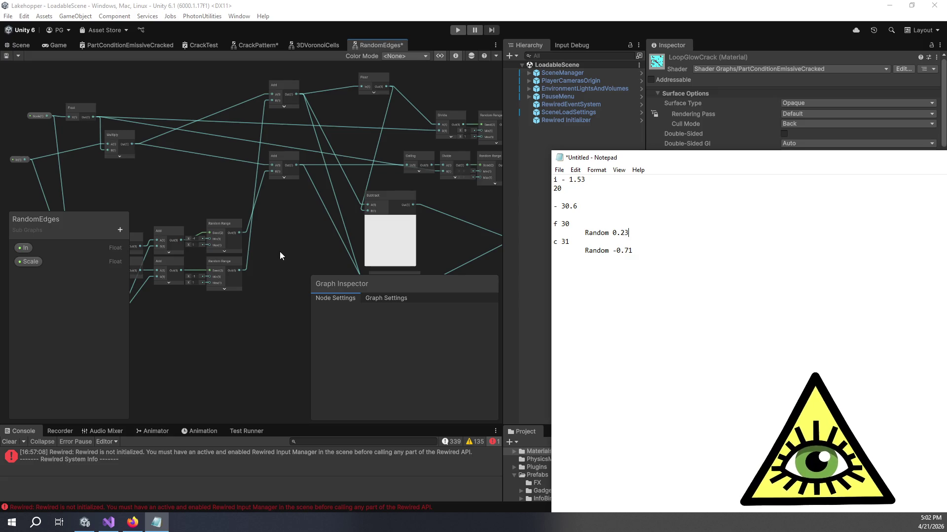
key("Return")
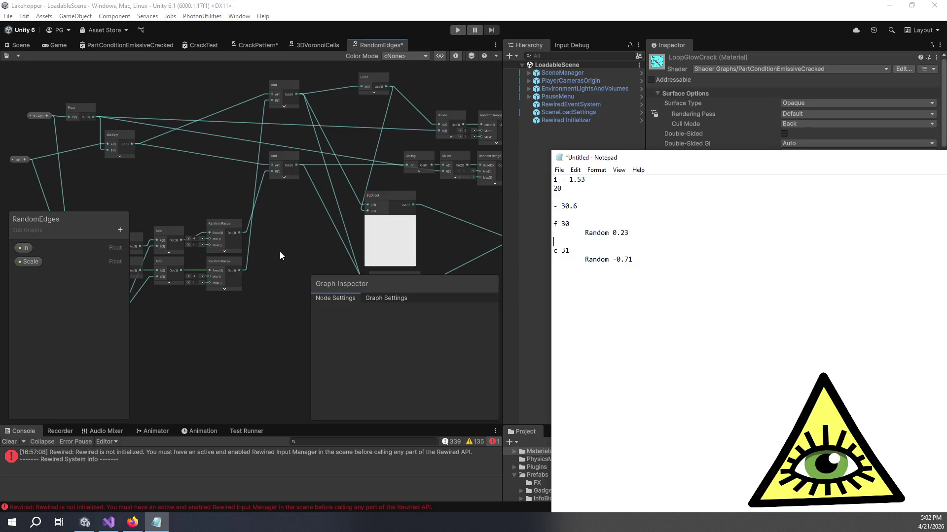
key("Return")
key("Return")
key("Up")
key("Up")
type("30.23")
Check the arithmetic in Calculator and enter 30.29 below Random -0.71.
key("Down")
key("Down")
key("Down")
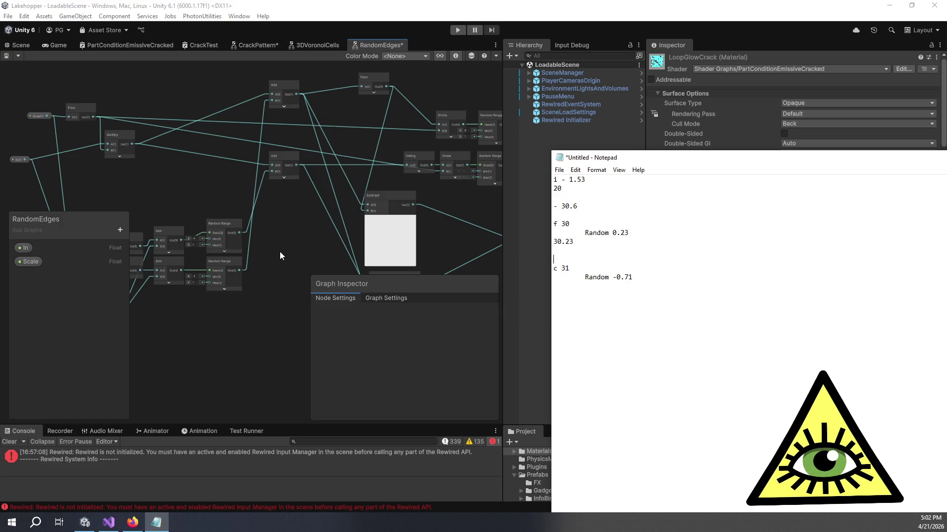
left_click(279, 252)
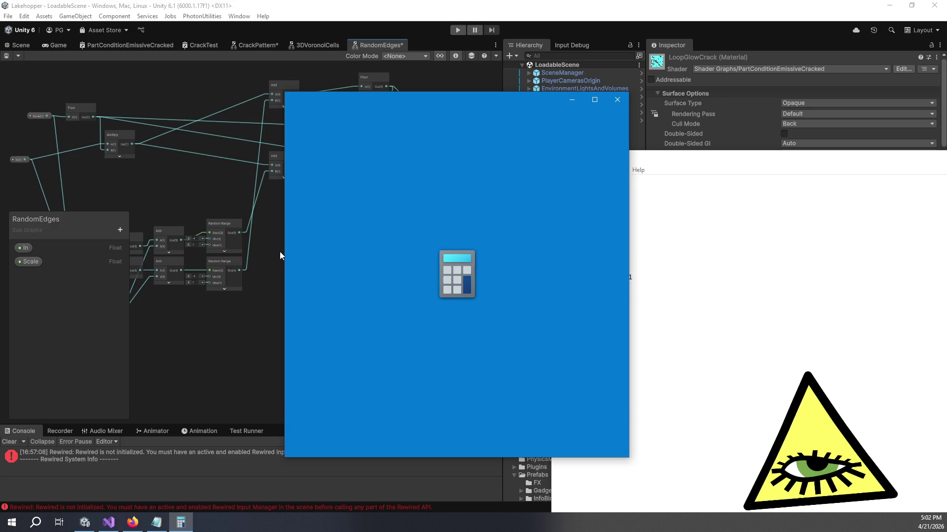
key("alt+F4")
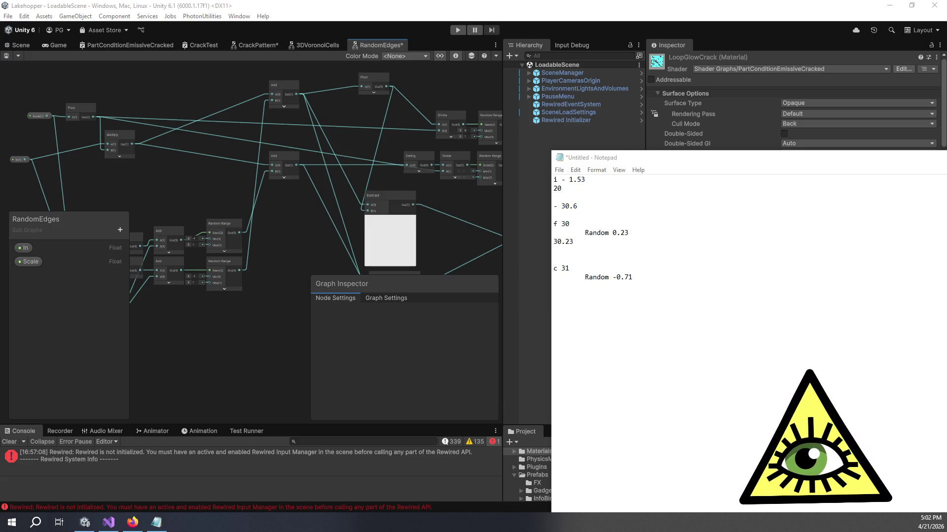
left_click(645, 280)
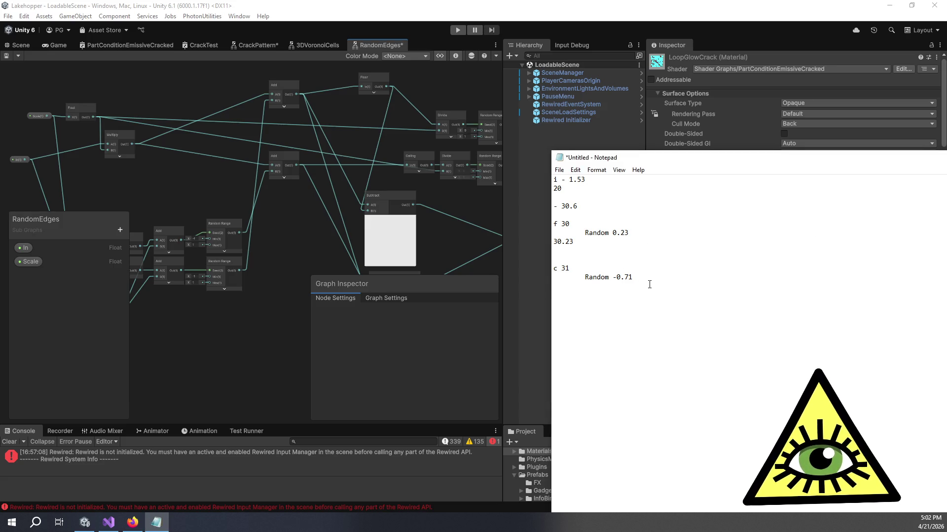
key("Return")
type("30.")
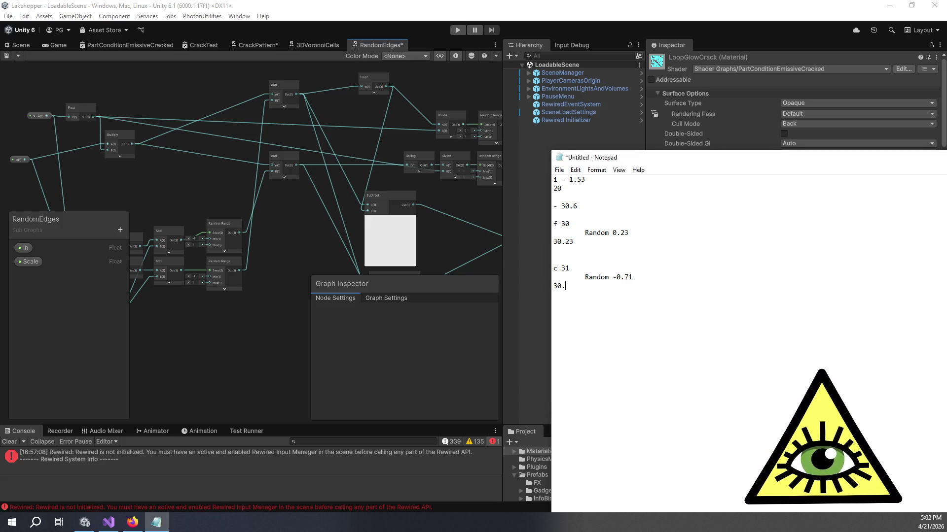
type("29")
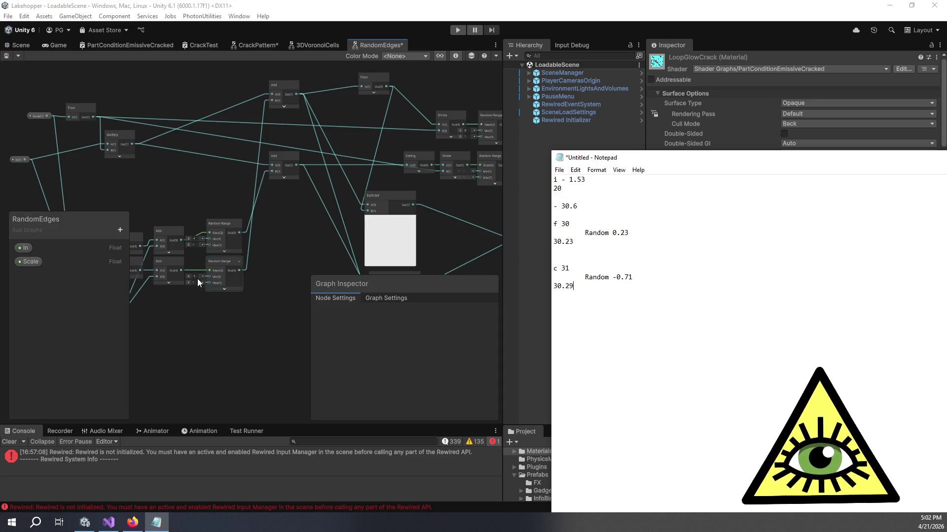
left_click_drag(308, 221, 383, 209)
scroll(333, 221, "up", 4)
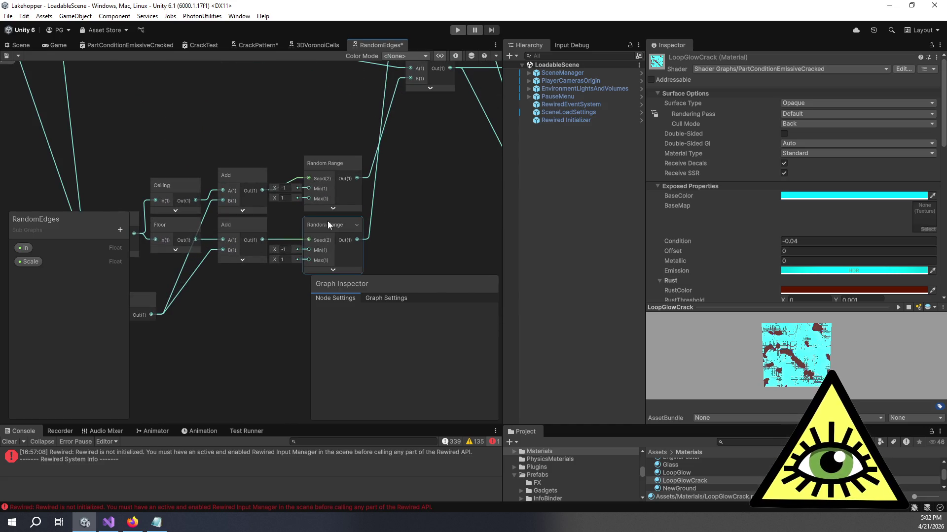
scroll(428, 194, "up", 2)
scroll(373, 200, "down", 2)
left_click(351, 184)
scroll(351, 184, "down", 4)
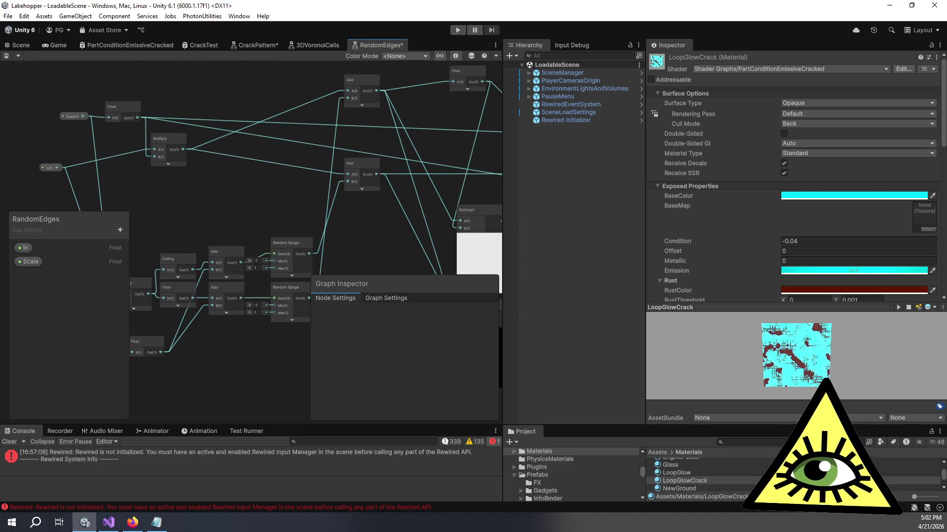
left_click_drag(422, 208, 410, 211)
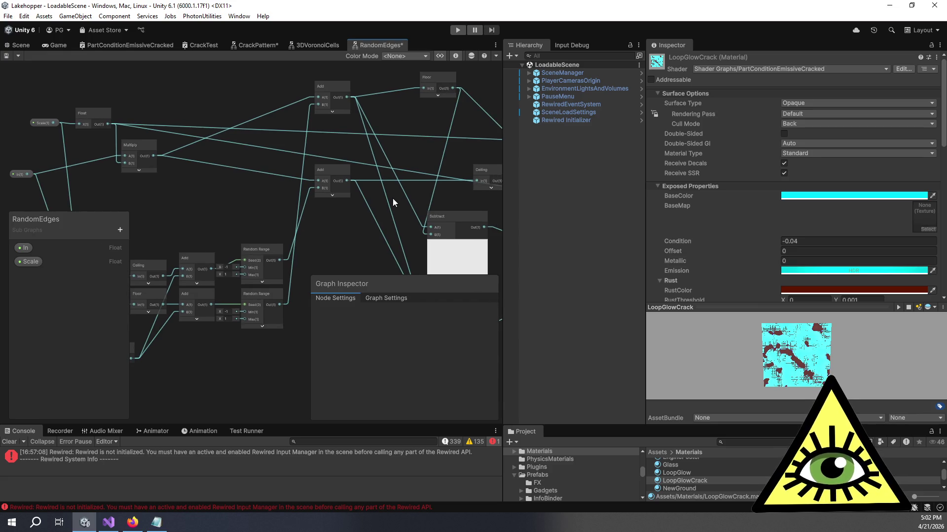
scroll(393, 197, "up", 2)
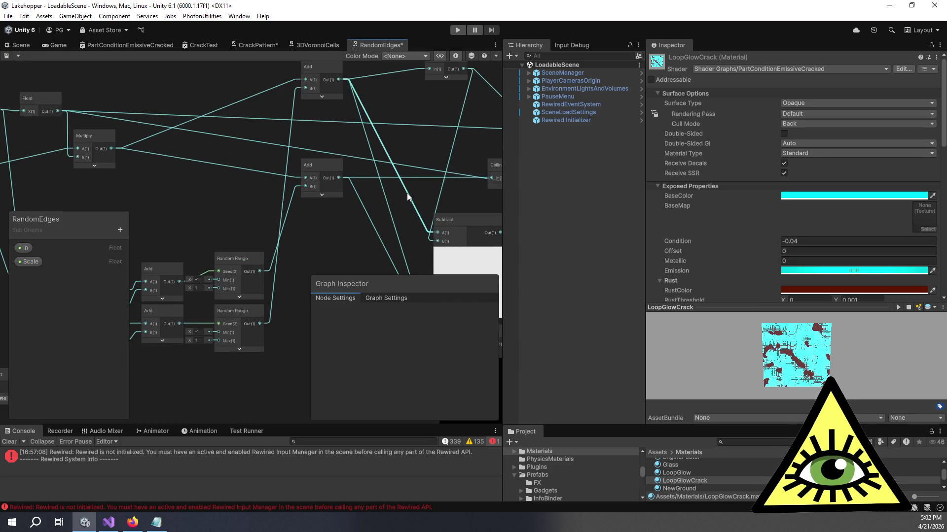
scroll(408, 183, "down", 2)
mouse_move(409, 183)
left_mouse_down()
mouse_move(360, 179)
mouse_move(297, 209)
mouse_move(283, 58)
mouse_move(339, 87)
mouse_move(425, 106)
left_mouse_up()
left_click_drag(287, 134, 346, 142)
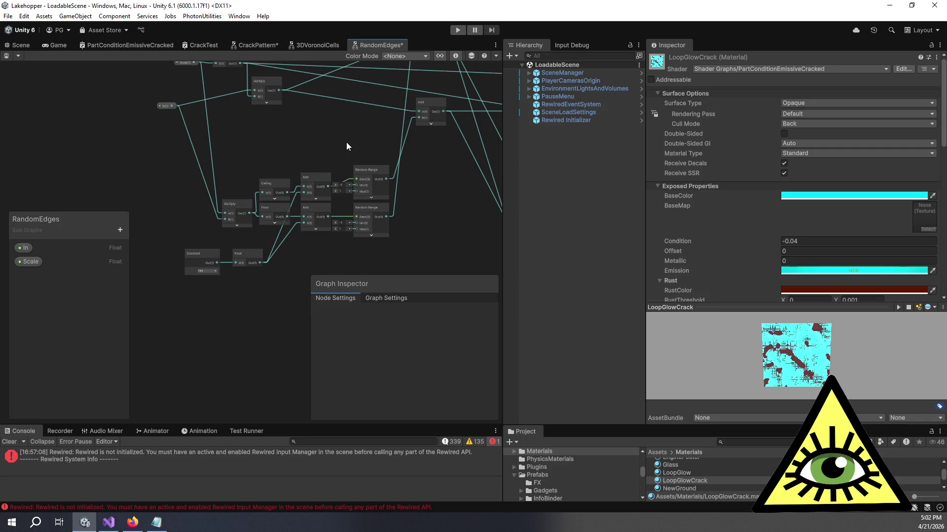
key("alt+Tab")
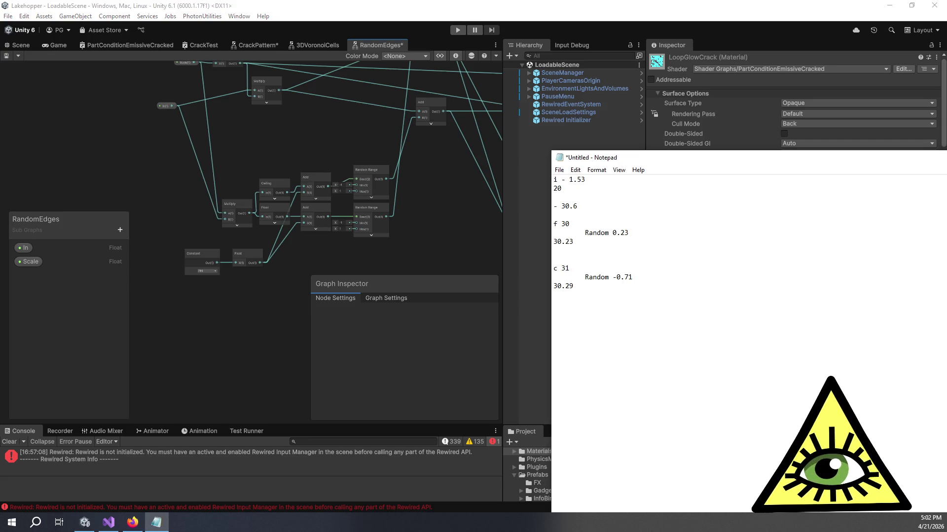
Remove the leading minus sign so the x 20 result reads 30.6.
left_click(580, 243)
left_click(589, 286)
left_click(579, 241)
left_click(649, 224)
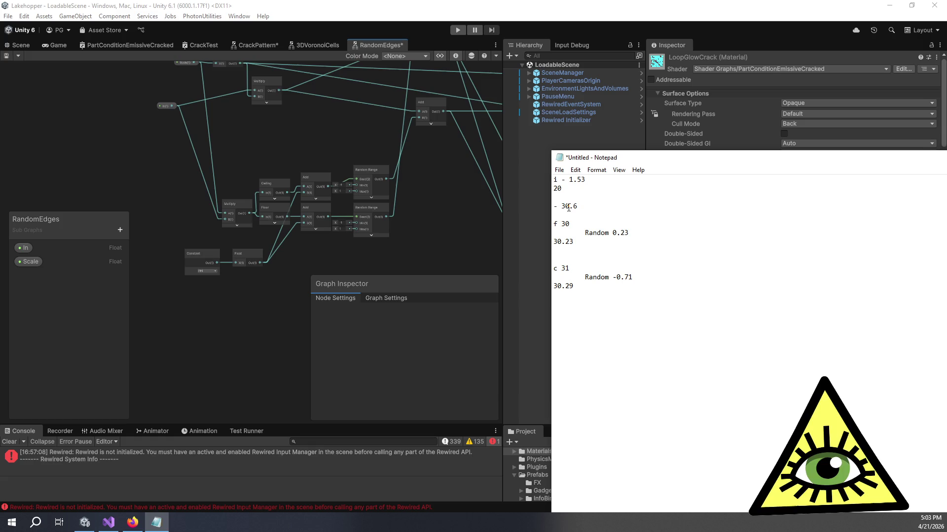
left_click_drag(557, 207, 553, 208)
key("Delete")
key("Delete")
key("Delete")
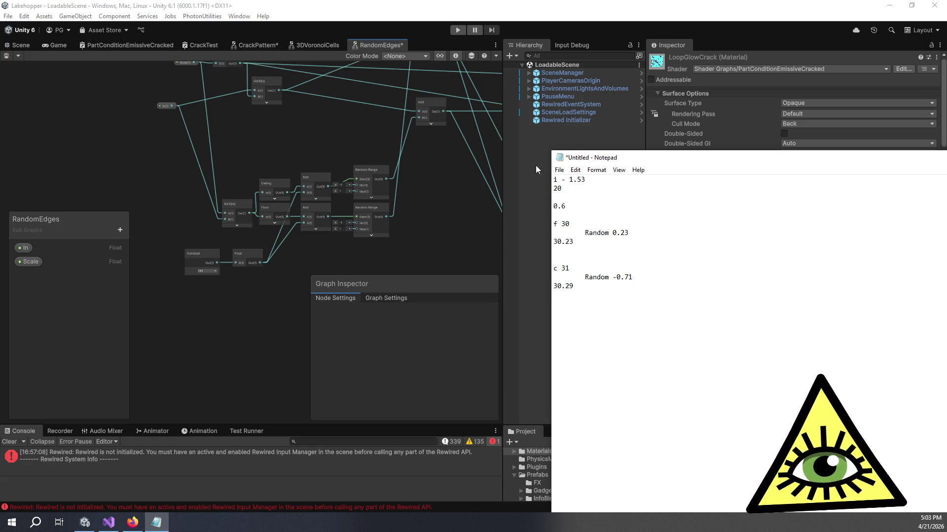
type("3")
type("x")
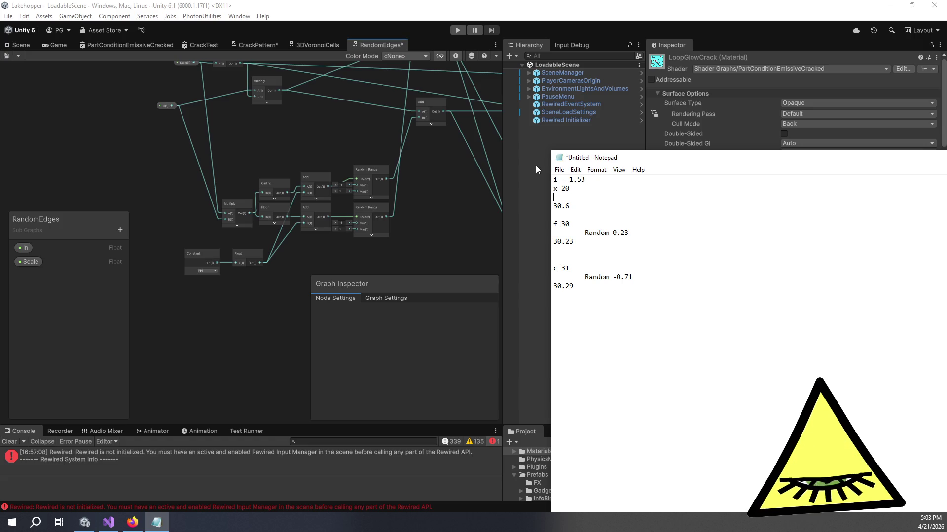
Change -0.71 to -0.31 and 30.29 to 30.69, then move Notepad aside and close it.
double_click(630, 277)
key("shift+Left")
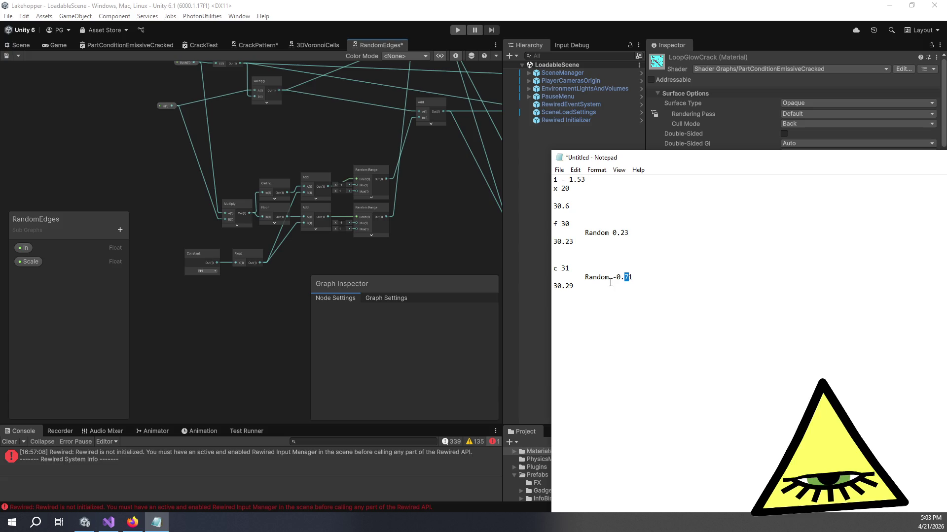
type("3")
left_click_drag(569, 287, 565, 286)
type("6")
left_click(632, 234)
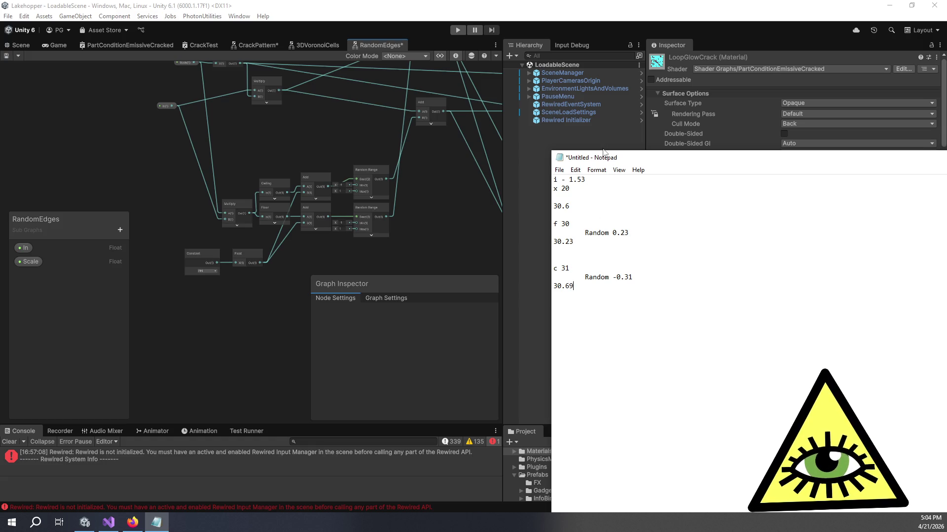
left_click_drag(607, 165, 933, 153)
key("alt+F4")
Close Notepad without saving, zoom to the Subtract, Divide and Random Range nodes, then reopen the notes.
key("n")
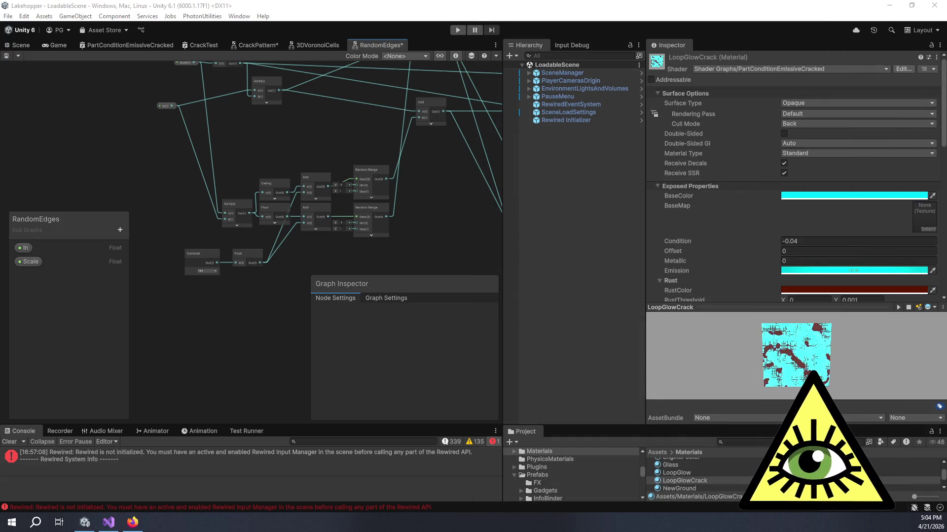
mouse_move(439, 168)
left_mouse_down()
mouse_move(346, 231)
mouse_move(286, 217)
mouse_move(267, 155)
mouse_move(320, 221)
left_mouse_up()
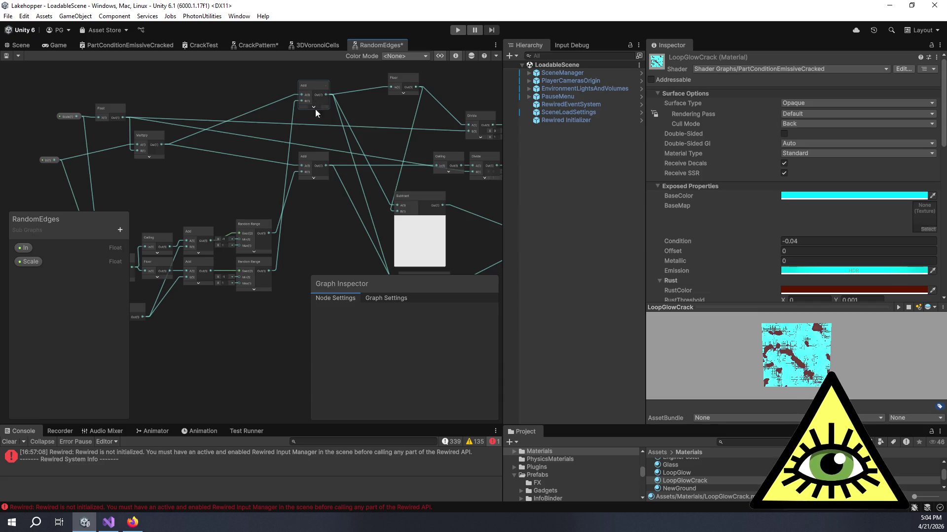
scroll(319, 131, "up", 1)
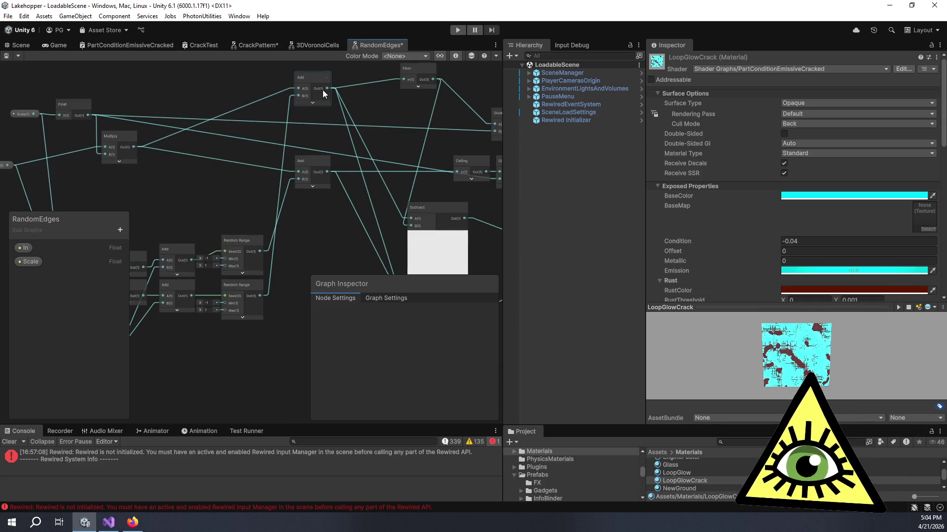
key("alt+Tab")
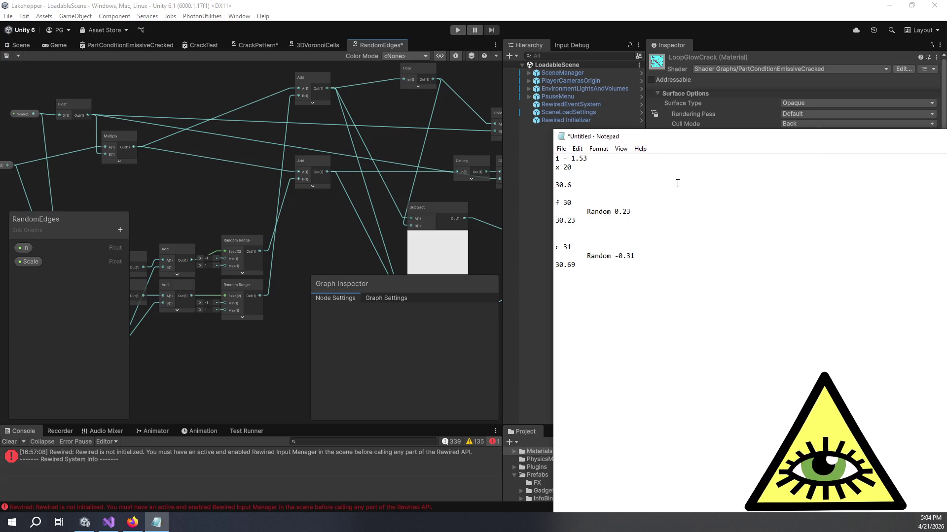
Delete the old 30.23 and 30.69 results from the notes.
left_click(571, 222)
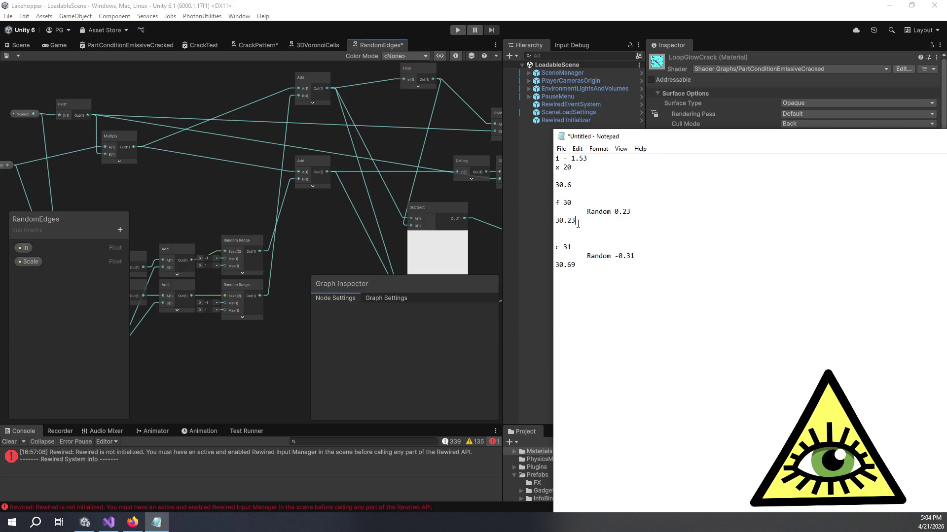
triple_click(567, 221)
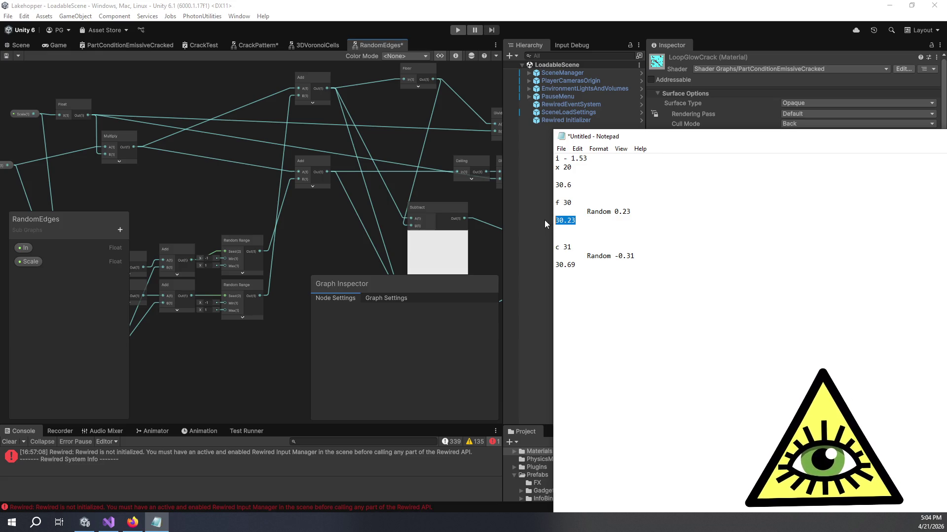
key("Delete")
left_click_drag(582, 260, 539, 257)
key("Delete")
Enter 30.83 below Random 0.23 and 30 as the c 31 result.
left_click(646, 210)
key("Return")
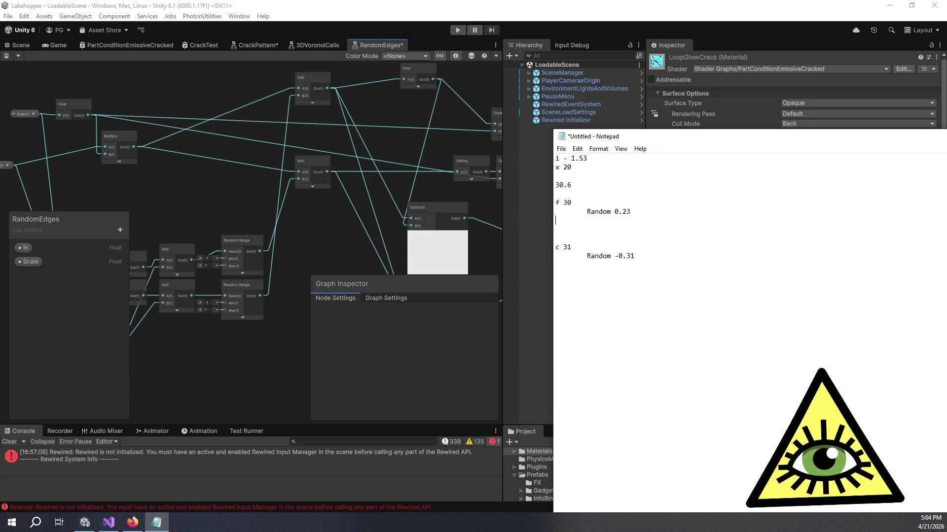
key("Return")
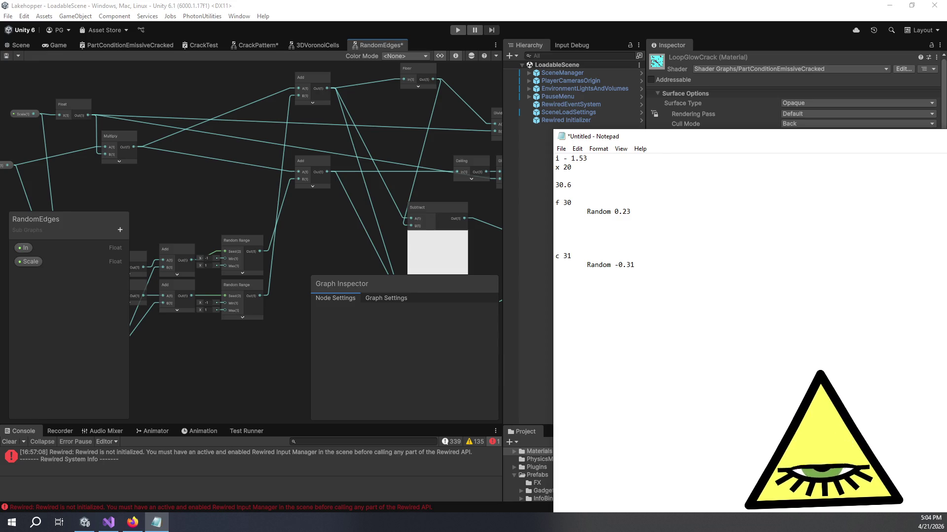
type("30.")
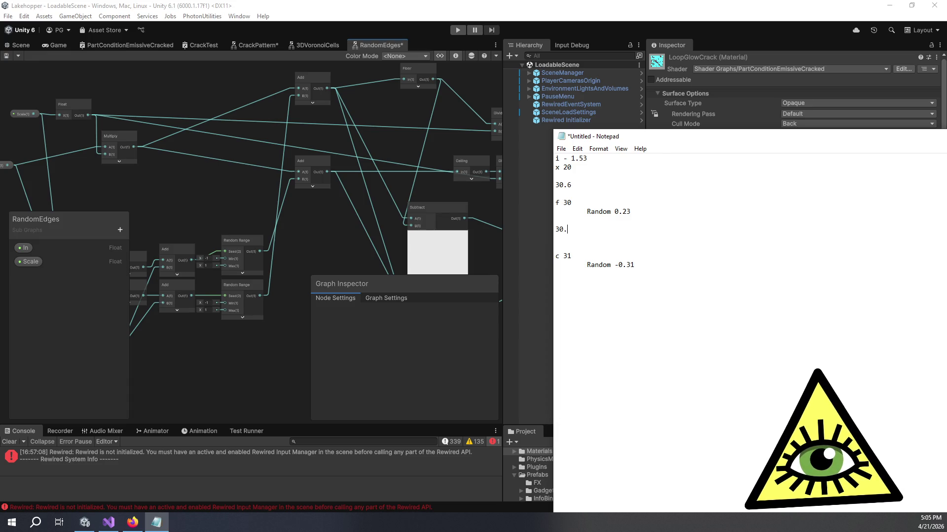
type("8")
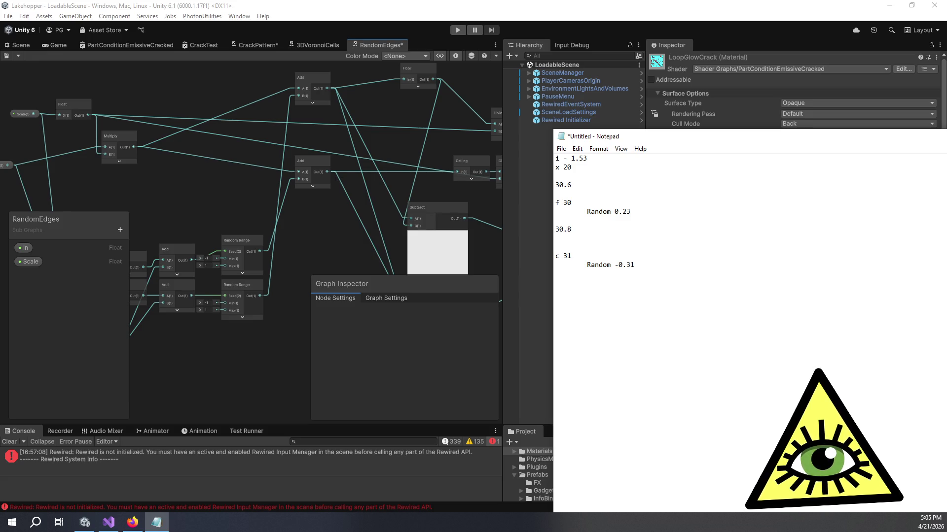
type("3")
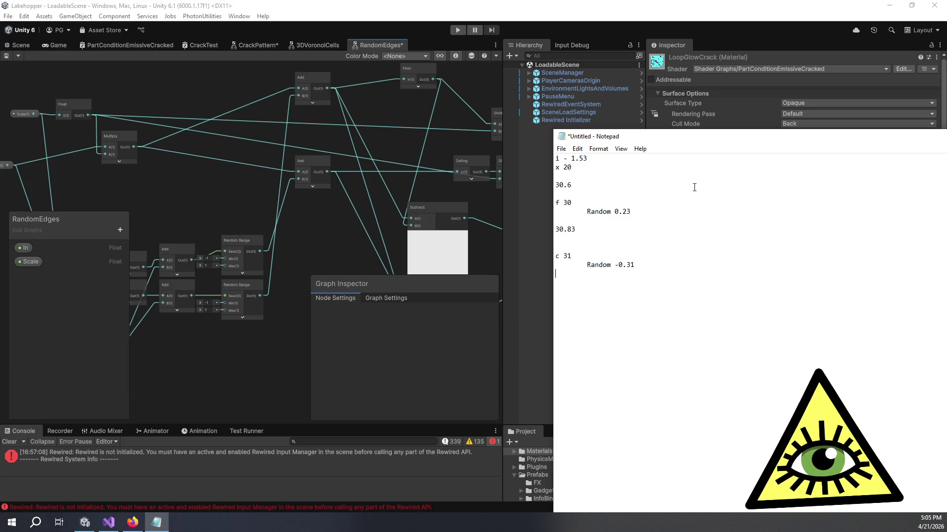
type("30")
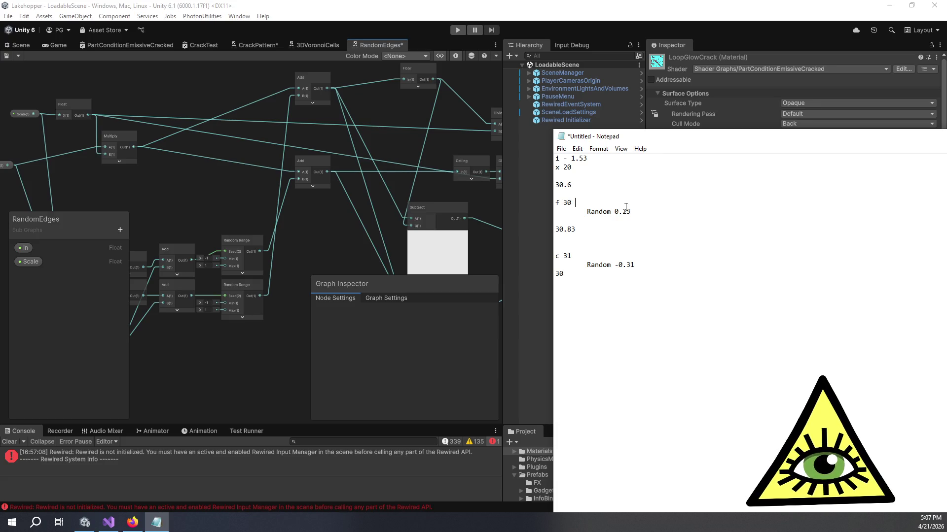
left_click_drag(570, 187, 567, 188)
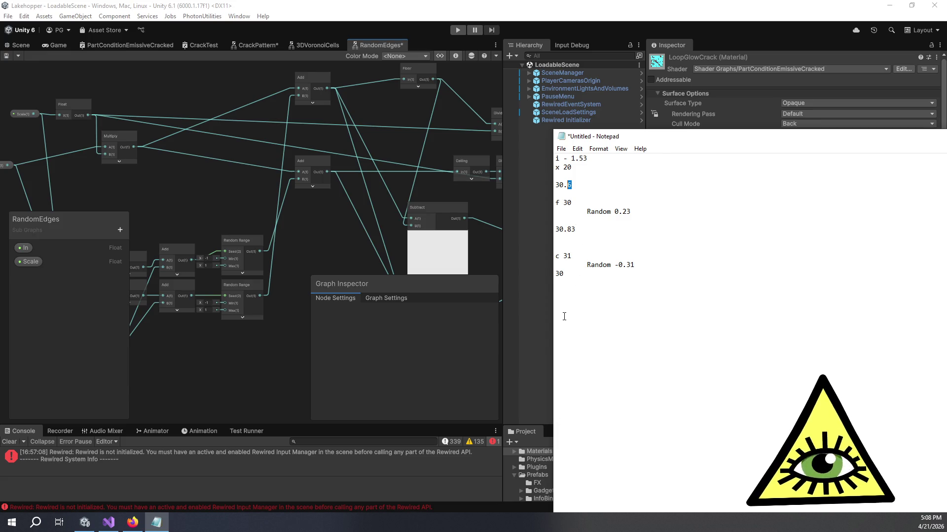
left_click(558, 262)
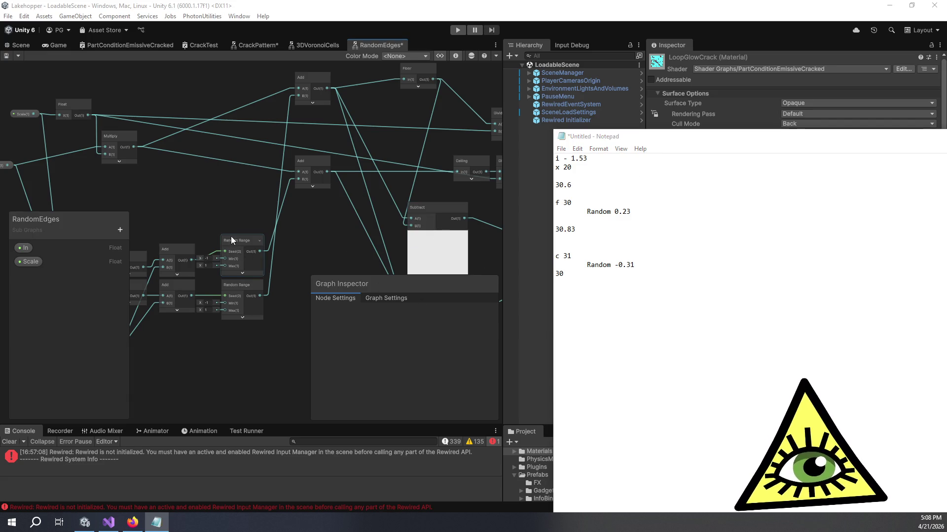
left_click(243, 226)
Pan around the Ceiling, Floor and Multiply nodes, ending back at the Random Range nodes.
mouse_move(283, 220)
left_mouse_down()
mouse_move(378, 209)
mouse_move(302, 199)
mouse_move(237, 169)
left_mouse_up()
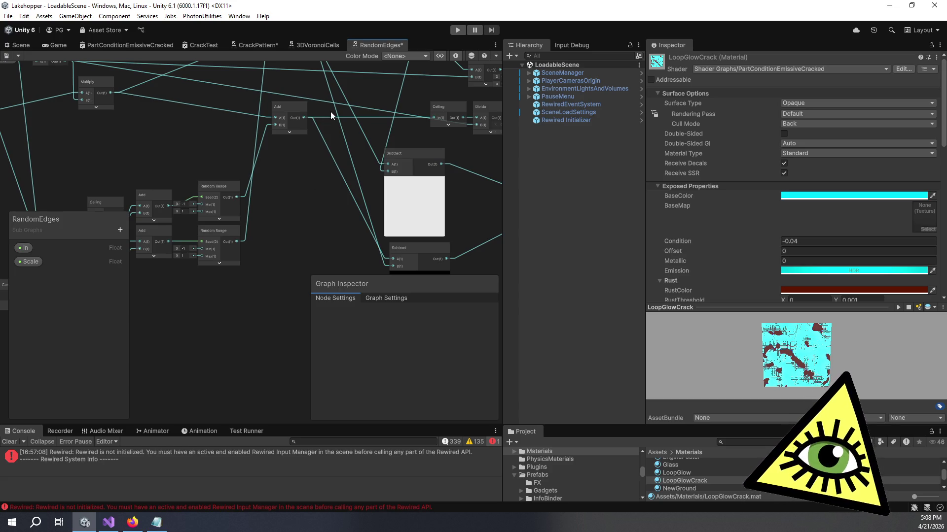
mouse_move(350, 128)
left_mouse_down()
mouse_move(299, 132)
mouse_move(342, 213)
left_mouse_up()
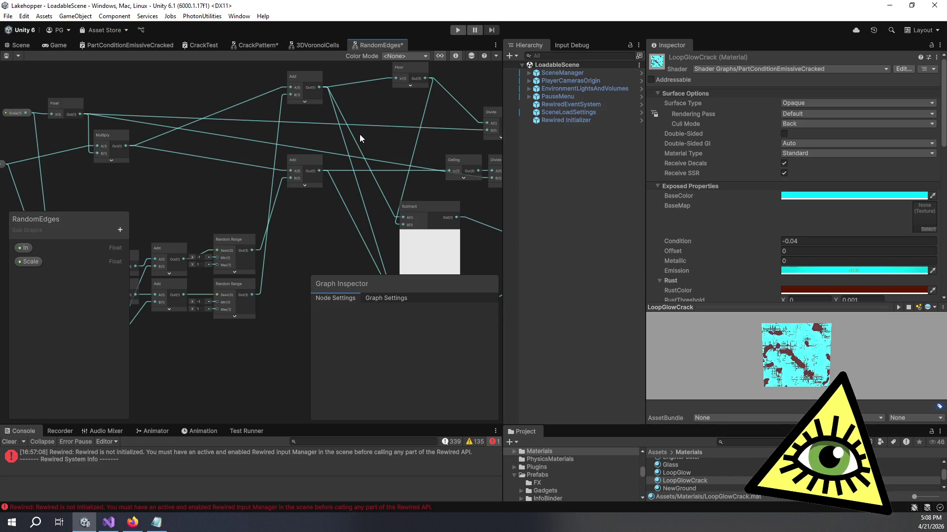
mouse_move(274, 190)
left_mouse_down()
mouse_move(308, 169)
mouse_move(288, 167)
mouse_move(347, 150)
left_mouse_up()
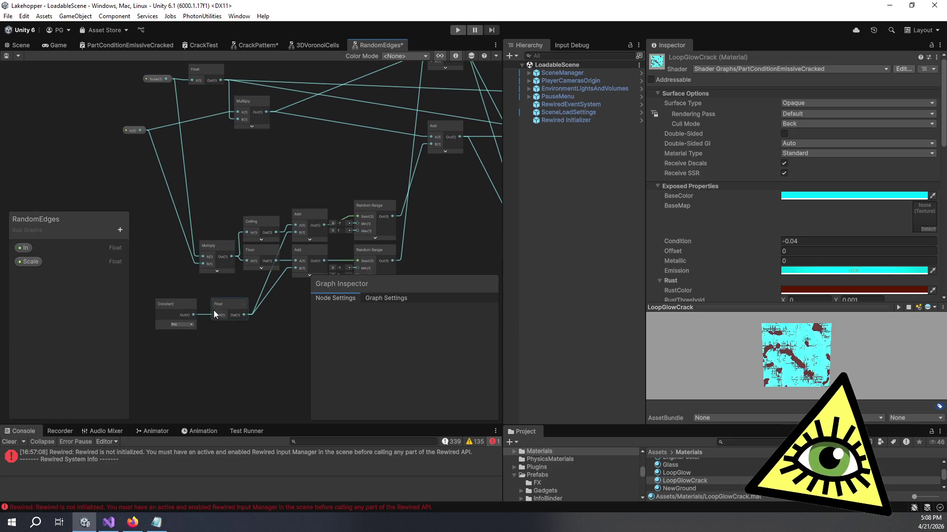
left_click_drag(201, 294, 185, 277)
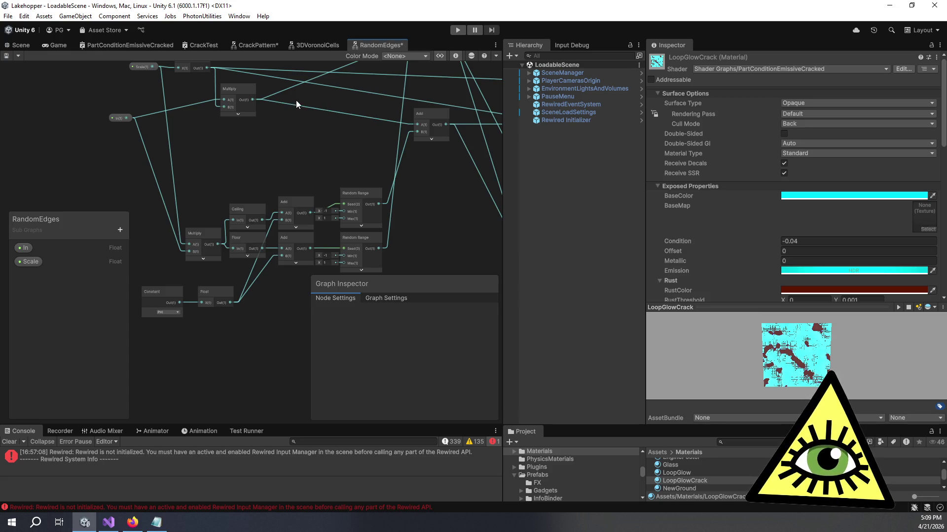
left_click_drag(322, 136, 332, 153)
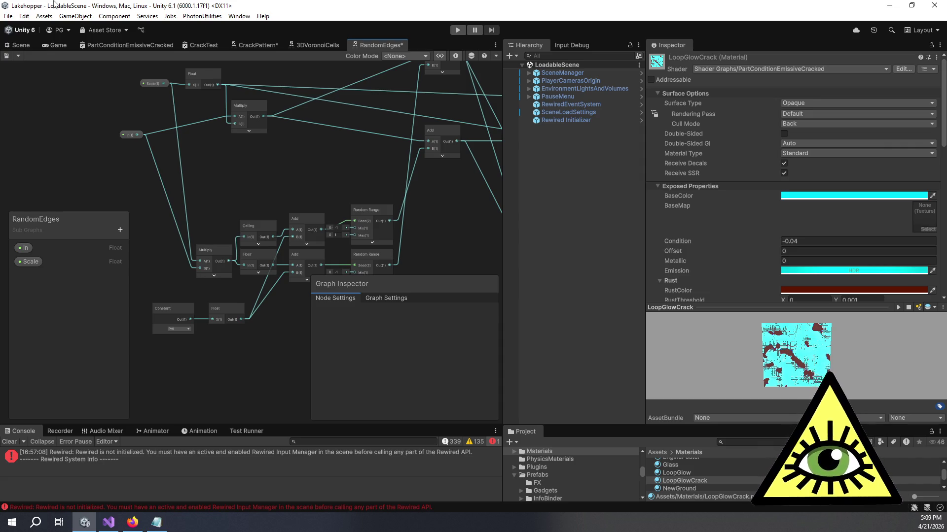
mouse_move(190, 154)
left_mouse_down()
mouse_move(292, 179)
mouse_move(214, 242)
mouse_move(246, 237)
left_mouse_up()
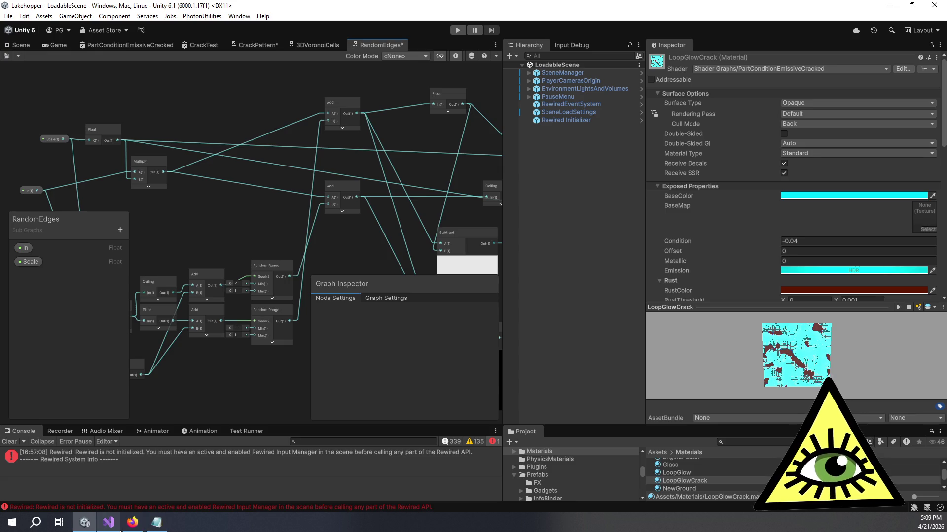
mouse_move(121, 529)
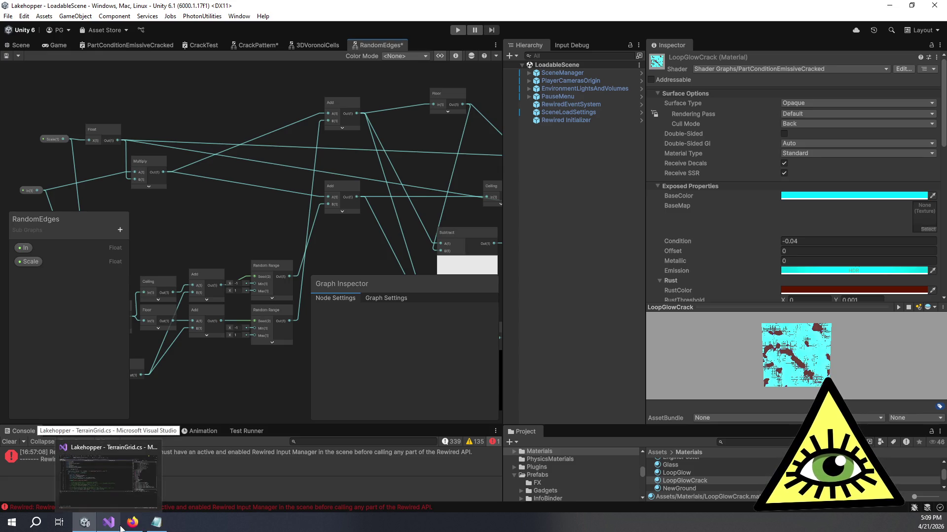
left_click(150, 481)
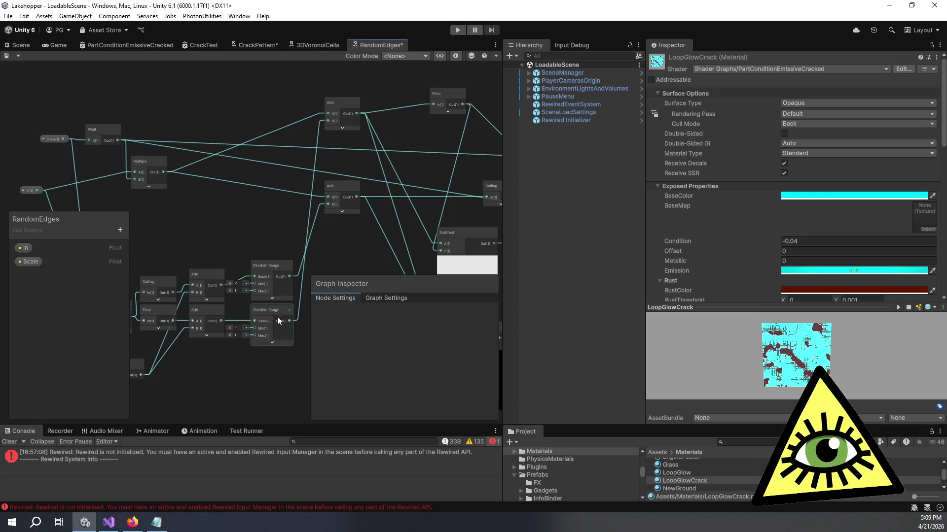
Move the Ceiling node left and the Floor node up, then bring the notes back to the front.
left_click_drag(351, 244, 255, 222)
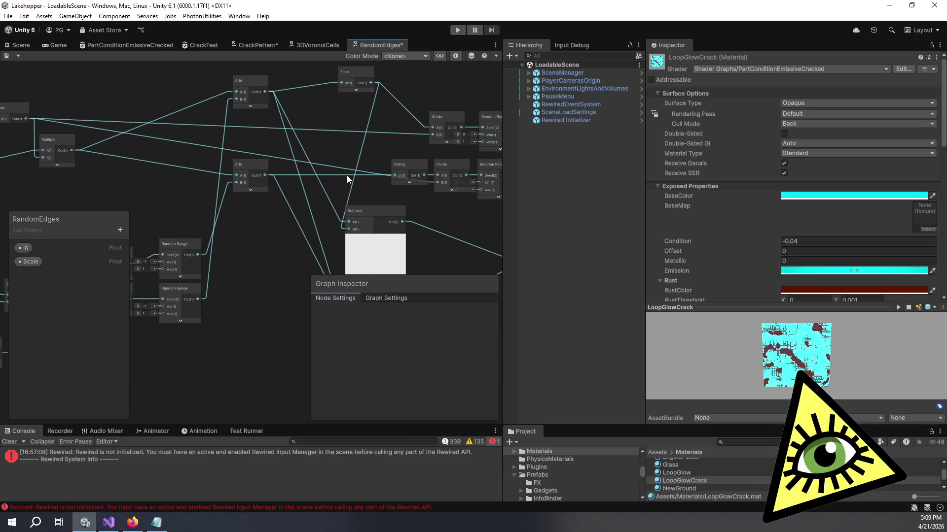
left_click_drag(414, 164, 347, 162)
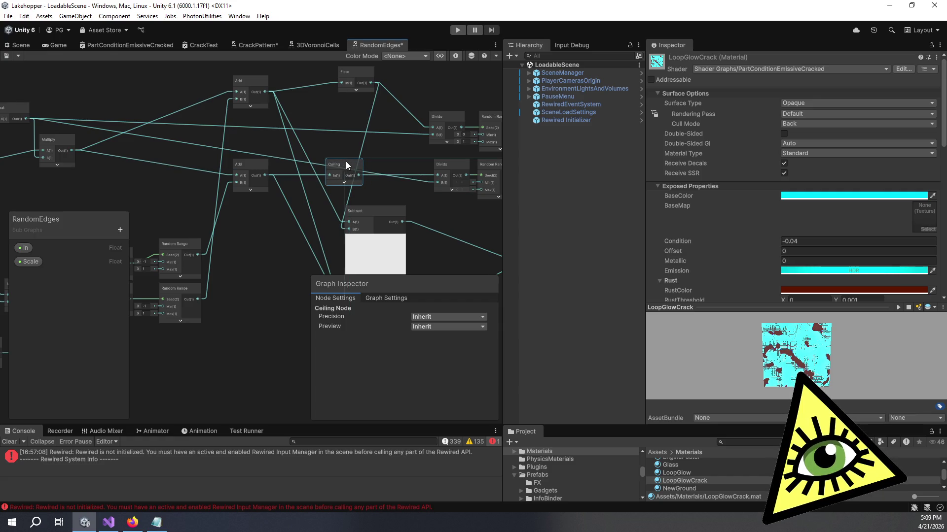
mouse_move(358, 75)
left_mouse_down()
mouse_move(336, 147)
mouse_move(357, 155)
mouse_move(362, 208)
mouse_move(368, 155)
mouse_move(349, 143)
mouse_move(339, 88)
mouse_move(338, 160)
left_mouse_up()
left_click_drag(399, 195, 380, 135)
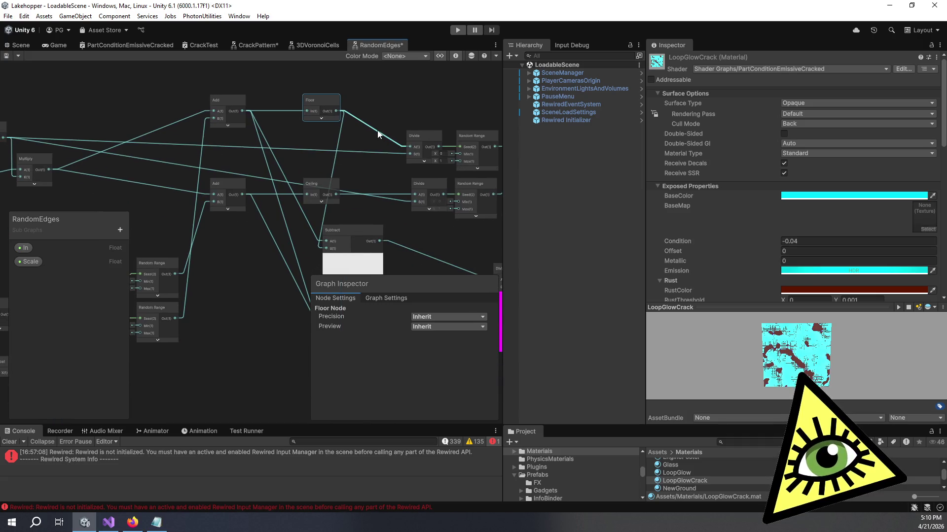
left_click(157, 522)
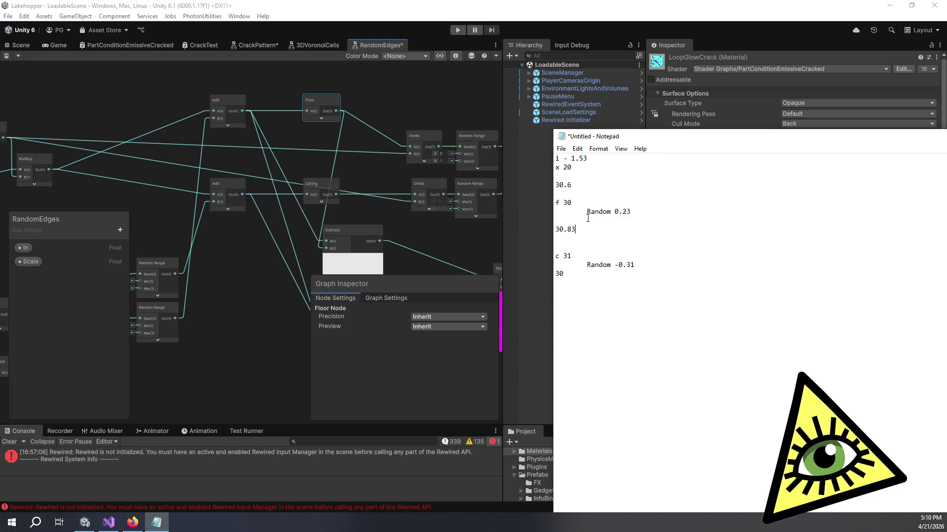
Change Random -0.31 to 0.31 in the notes, then pan back across the RandomEdges graph.
left_click_drag(572, 185, 555, 189)
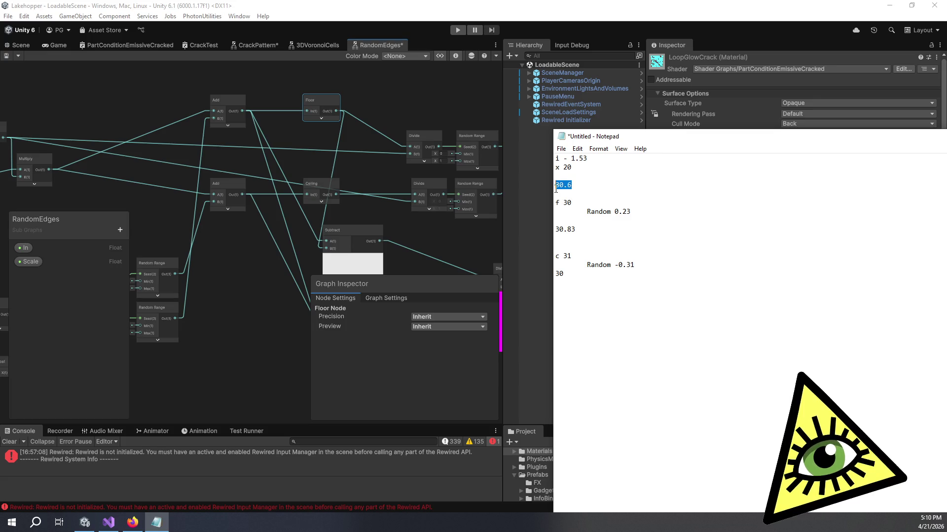
left_click(596, 201)
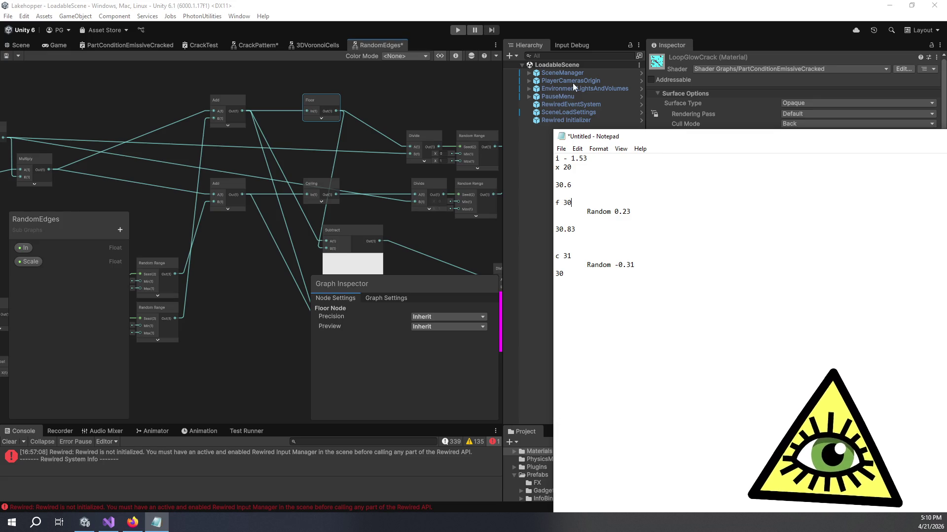
left_click(580, 190)
left_click(576, 203)
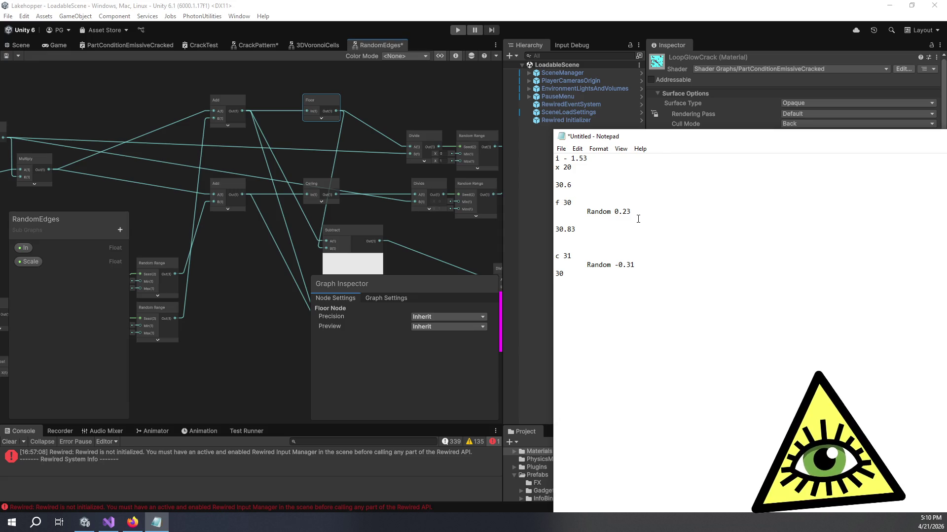
left_click_drag(638, 270, 584, 261)
left_click(620, 266)
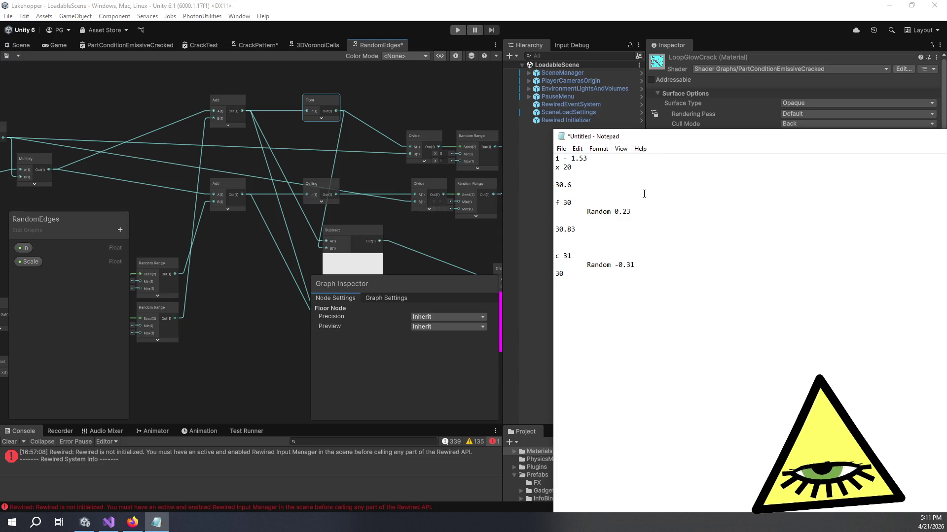
key("BackSpace")
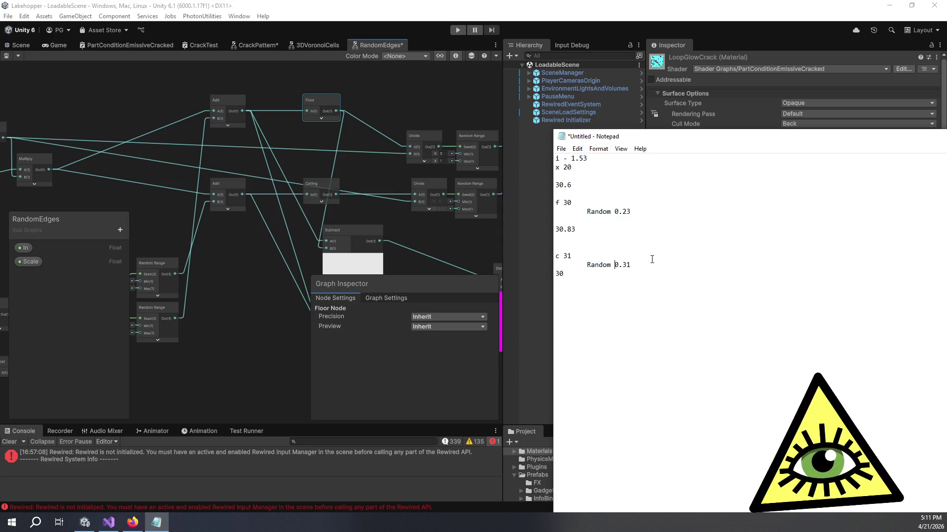
double_click(623, 265)
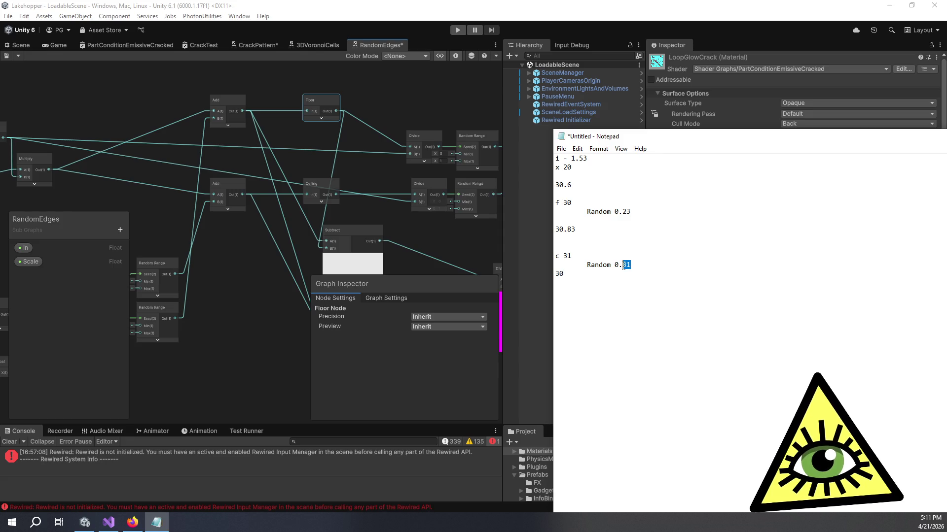
double_click(570, 186)
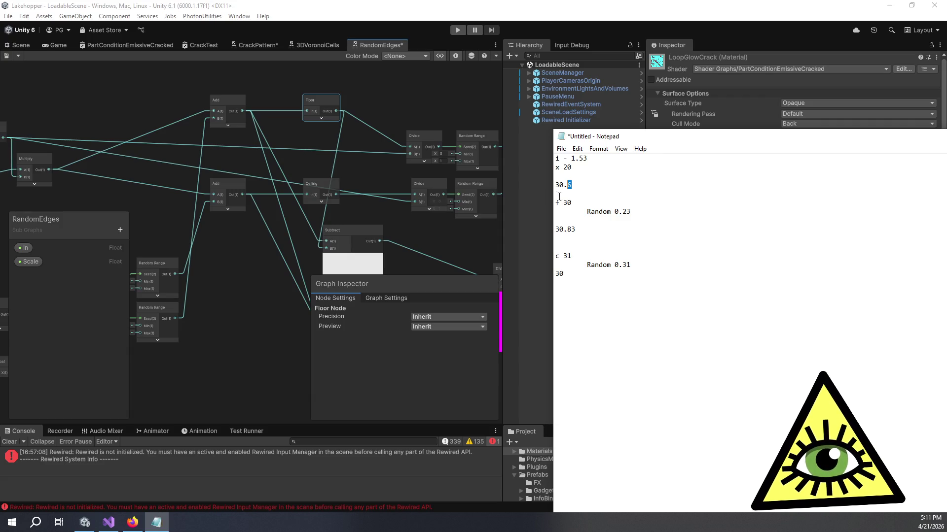
left_click_drag(424, 165, 377, 146)
left_click_drag(457, 127, 408, 124)
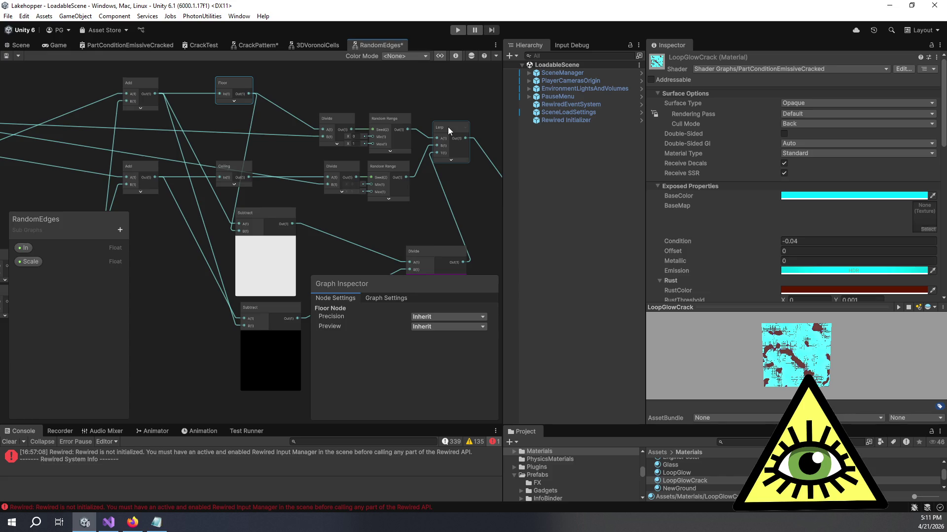
Delete the Add-to-Floor and Add-to-Ceiling links in the RandomEdges sub graph.
mouse_move(225, 113)
left_mouse_down()
mouse_move(313, 125)
mouse_move(339, 107)
mouse_move(313, 133)
left_mouse_up()
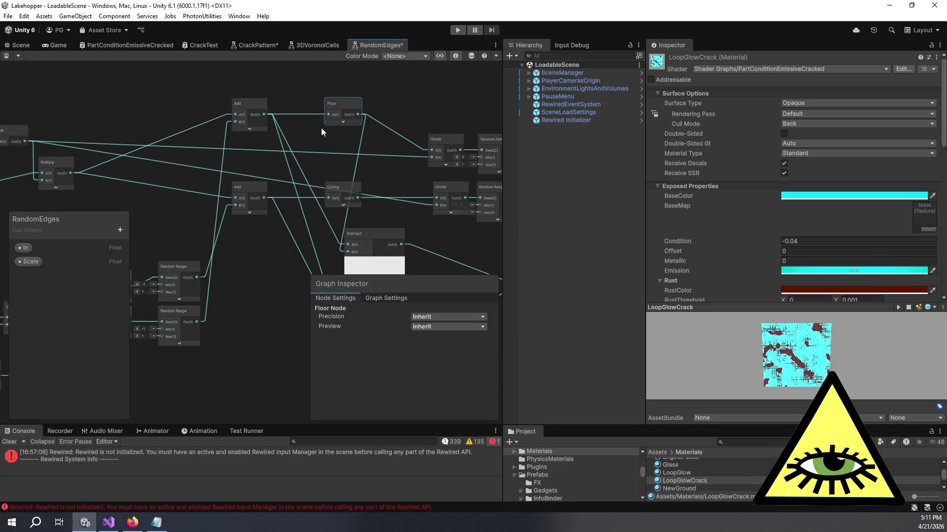
mouse_move(329, 140)
left_mouse_down()
mouse_move(283, 142)
mouse_move(369, 108)
mouse_move(330, 105)
mouse_move(315, 139)
left_mouse_up()
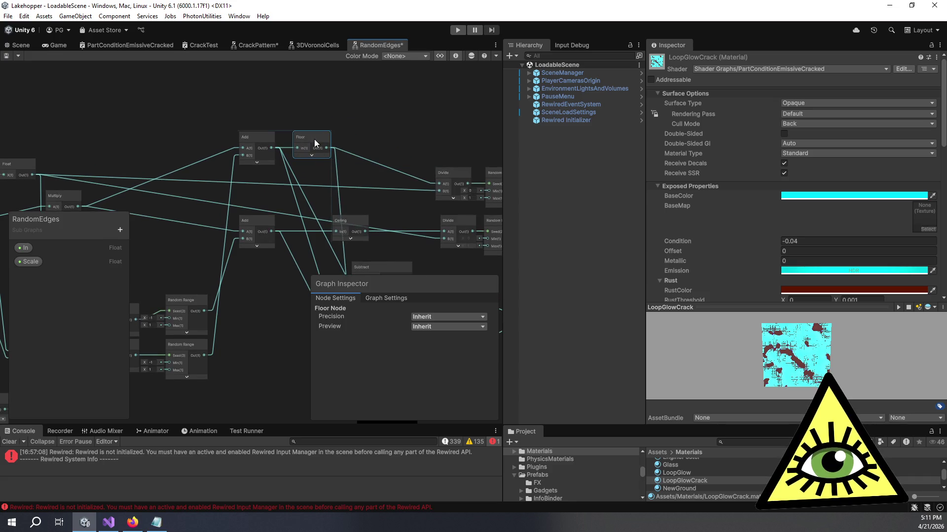
left_click(326, 117)
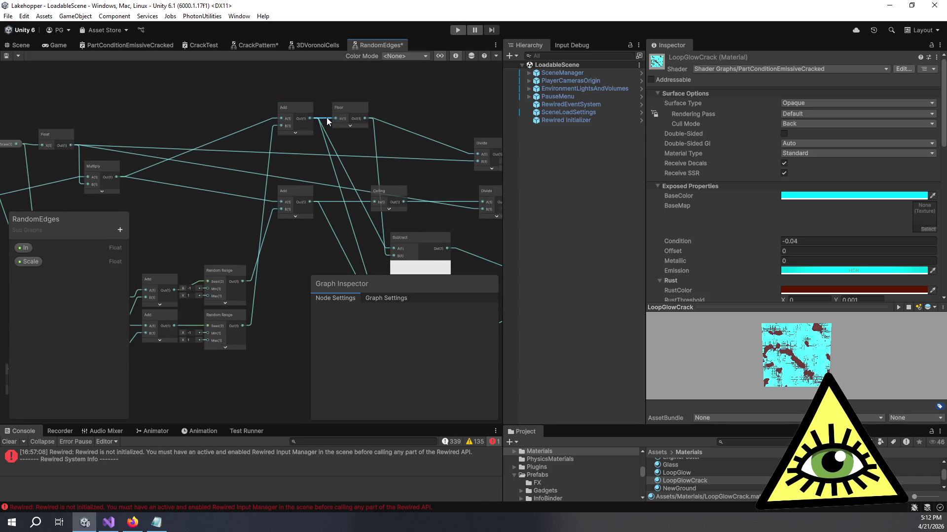
left_click_drag(326, 117, 310, 113)
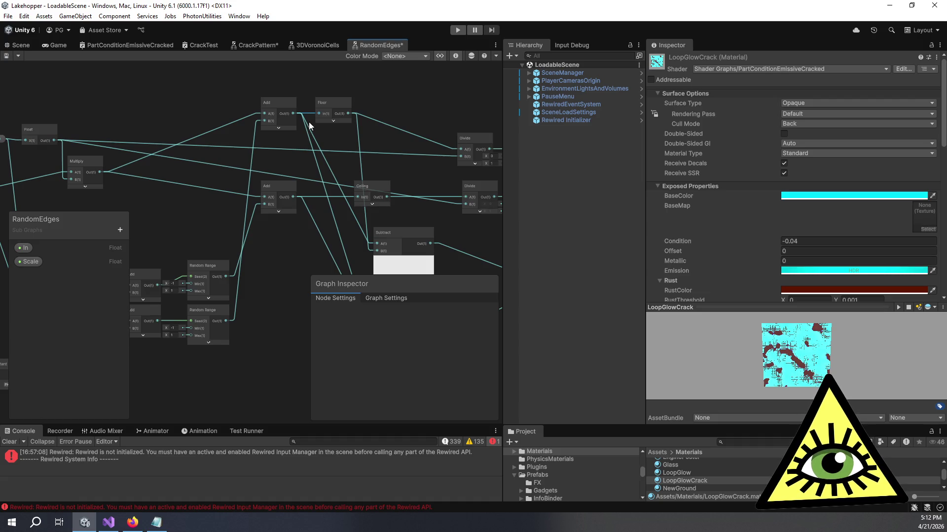
right_click(310, 116)
left_click(324, 124)
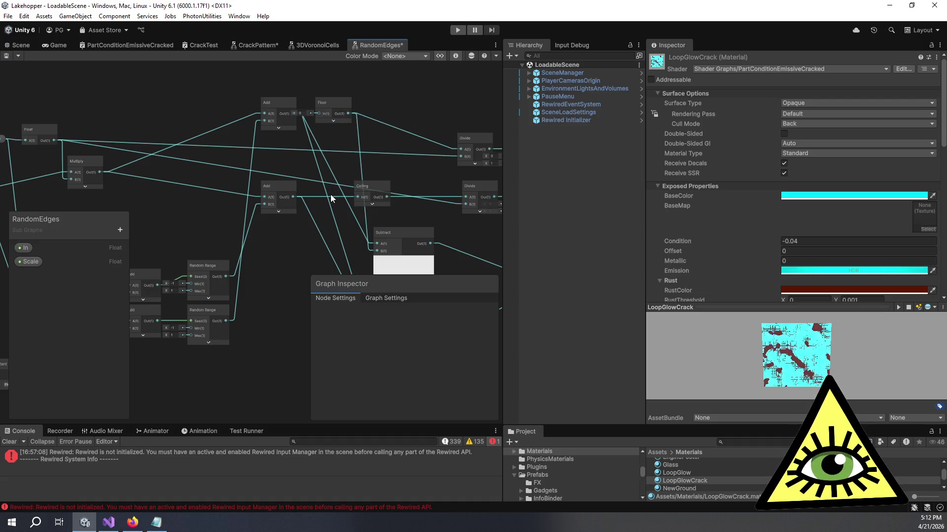
right_click(336, 197)
left_click(348, 203)
Remove both Multiply-to-Add links and wire Multiply's output straight into Floor.
left_click_drag(303, 188, 267, 182)
right_click(195, 188)
left_click(216, 195)
left_click(215, 195)
right_click(187, 123)
left_click(204, 128)
mouse_move(63, 166)
left_mouse_down()
mouse_move(219, 133)
mouse_move(280, 108)
mouse_move(280, 143)
mouse_move(191, 136)
mouse_move(188, 146)
mouse_move(188, 137)
left_mouse_up()
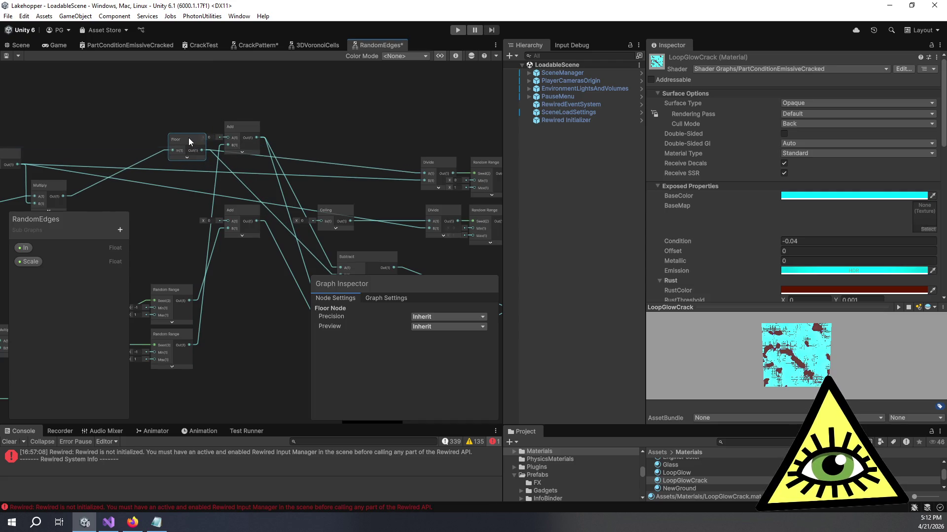
Move Ceiling and Floor left of the Add nodes and delete the lower Add's link into Divide.
left_click(298, 158)
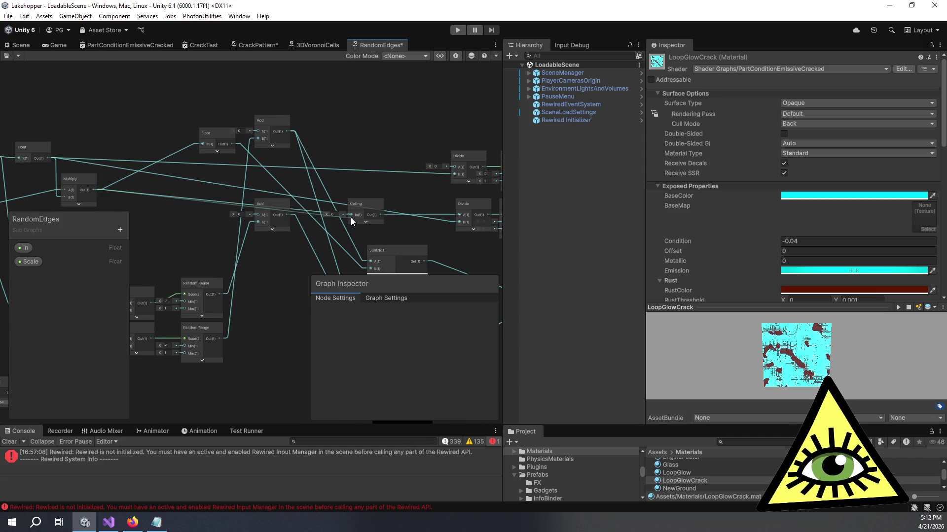
mouse_move(368, 203)
left_mouse_down()
mouse_move(208, 199)
mouse_move(263, 221)
left_mouse_up()
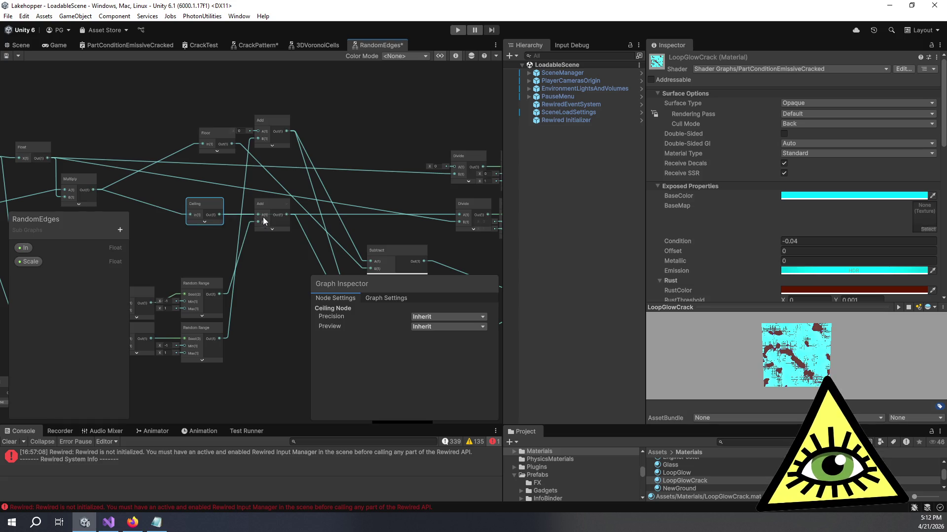
left_click(348, 215)
key("Delete")
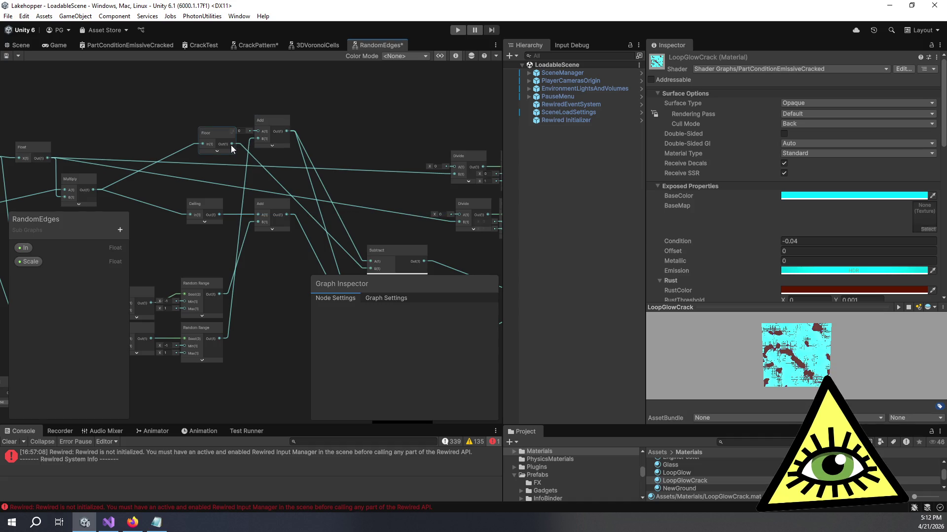
mouse_move(222, 139)
left_mouse_down()
mouse_move(209, 126)
mouse_move(256, 139)
mouse_move(289, 121)
left_mouse_up()
left_click_drag(271, 207, 280, 209)
mouse_move(335, 175)
left_mouse_down()
mouse_move(250, 136)
mouse_move(234, 167)
left_mouse_up()
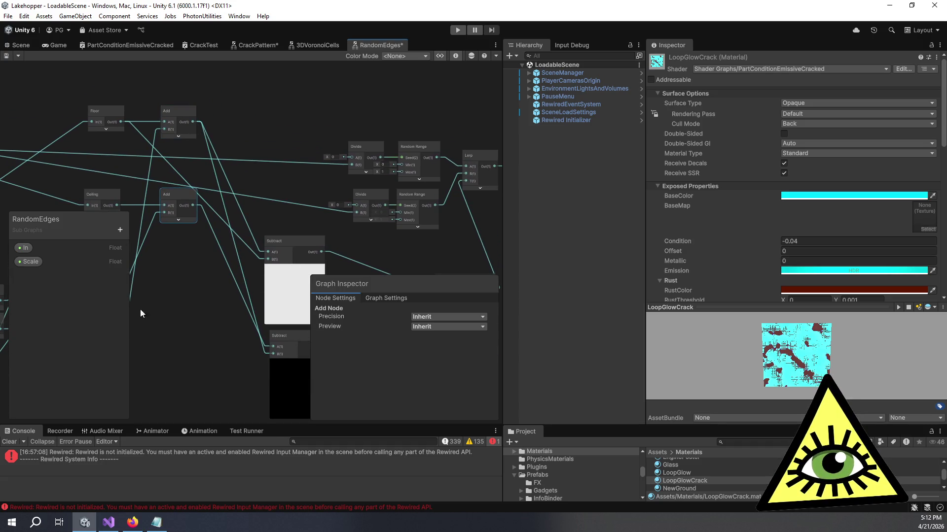
Connect each Add output to its Divide's A input and align the upper Divide above the lower.
scroll(179, 196, "down", 3)
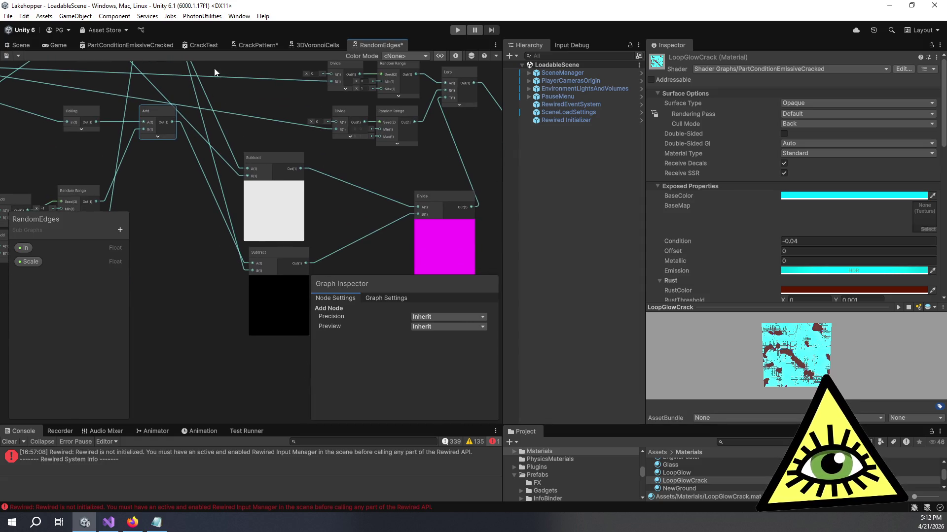
left_click_drag(215, 66, 241, 170)
left_click_drag(350, 180, 354, 179)
mouse_move(198, 227)
left_mouse_down()
mouse_move(361, 230)
mouse_move(271, 188)
mouse_move(265, 162)
left_mouse_up()
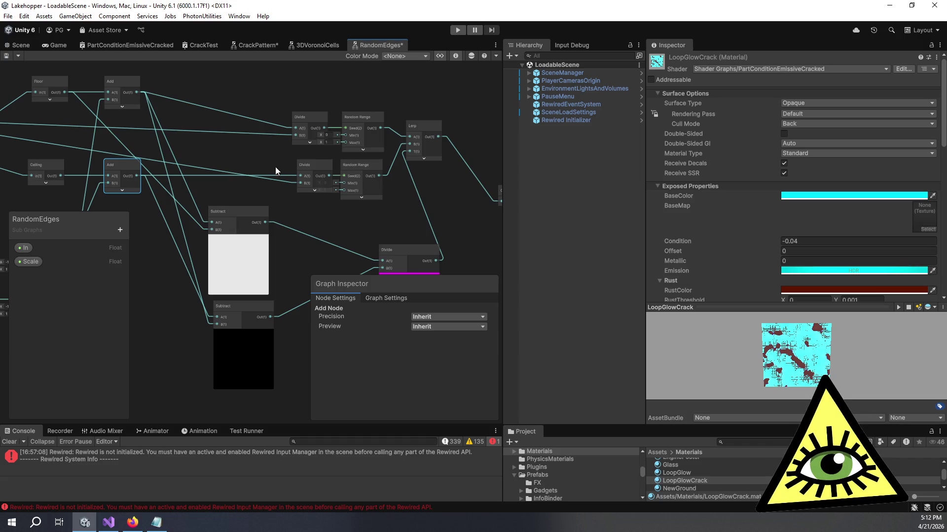
left_click_drag(427, 223, 414, 112)
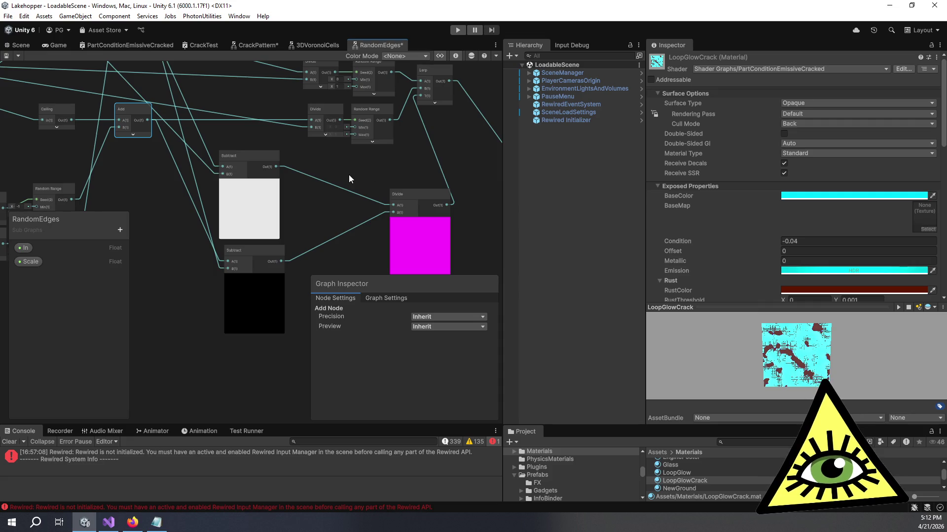
mouse_move(318, 162)
left_mouse_down()
mouse_move(388, 240)
mouse_move(373, 221)
left_mouse_up()
left_click_drag(365, 167, 307, 169)
left_click_drag(365, 122, 305, 122)
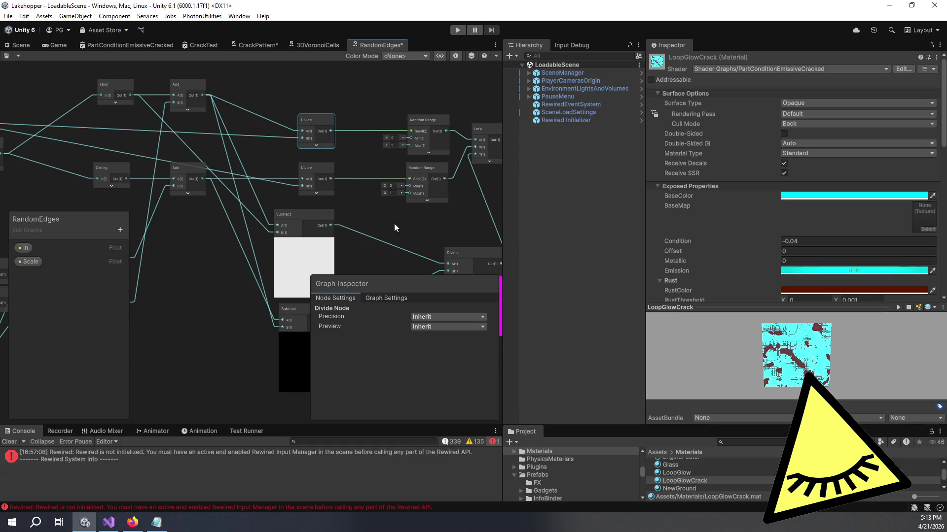
Inspect the magenta Divide, Lerp and Subtract previews and reposition the Subtract node slightly.
mouse_move(391, 232)
left_mouse_down()
mouse_move(382, 205)
mouse_move(397, 111)
left_mouse_up()
scroll(384, 170, "down", 2)
scroll(413, 218, "down", 2)
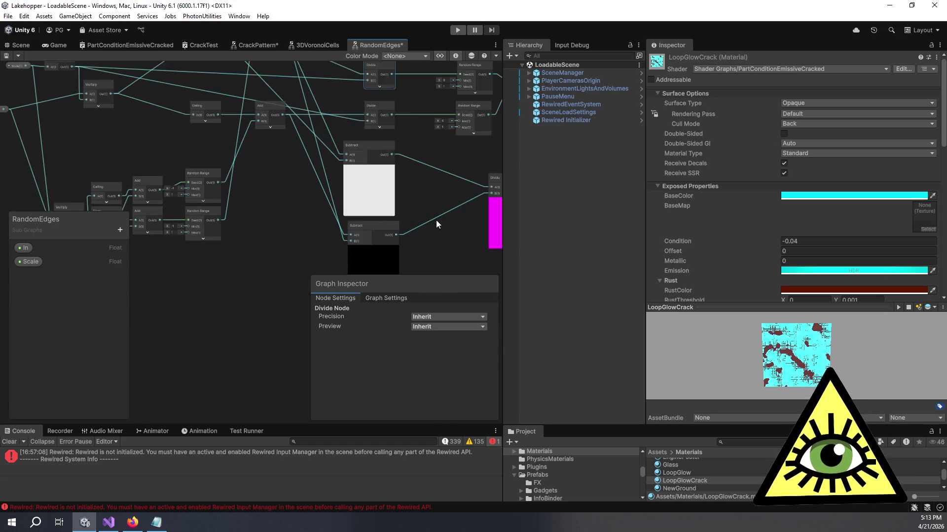
scroll(430, 176, "down", 1)
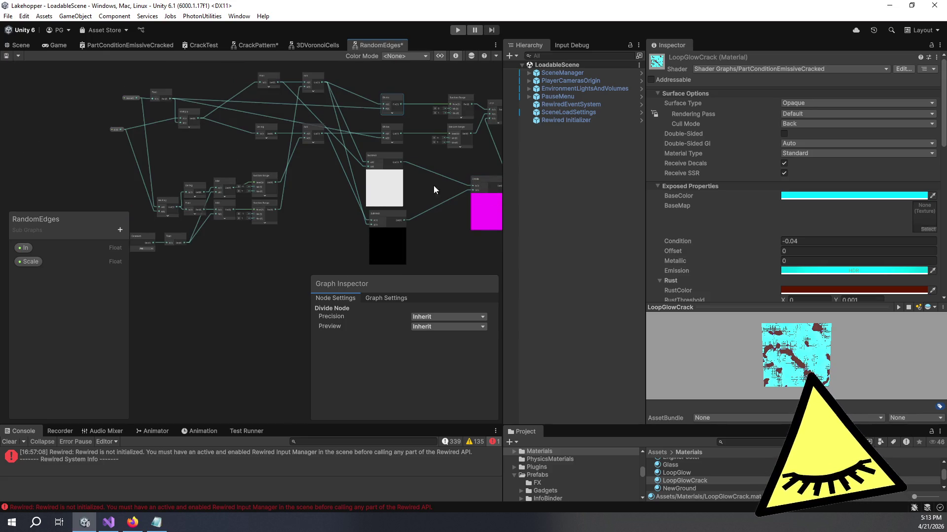
scroll(399, 139, "up", 3)
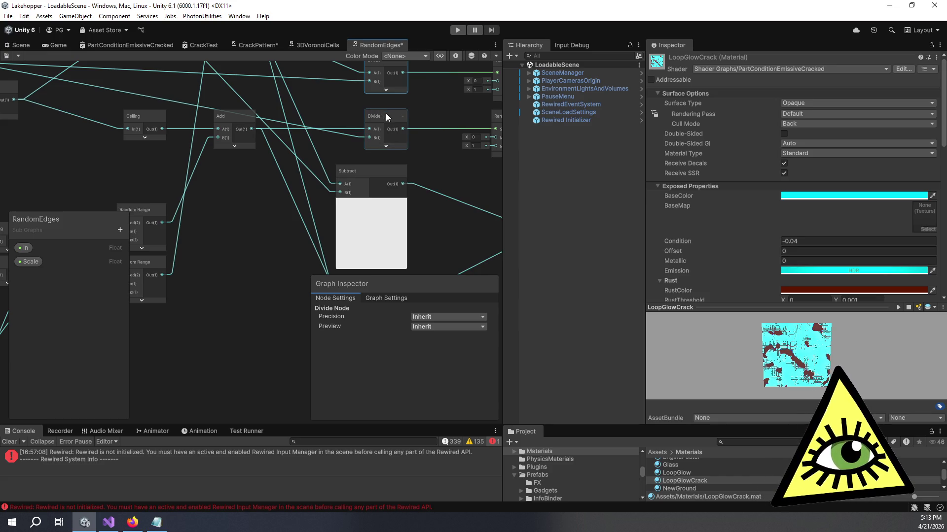
scroll(392, 107, "down", 2)
left_click_drag(347, 176, 295, 143)
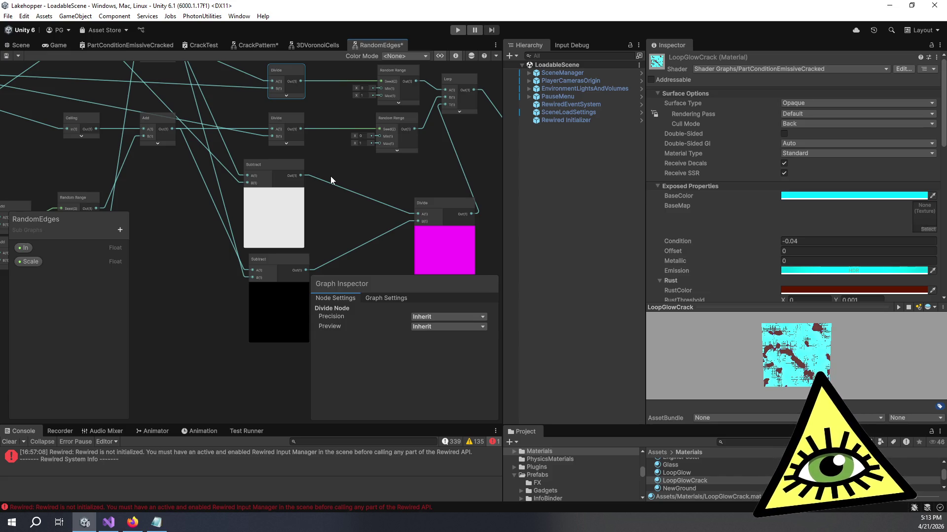
scroll(318, 205, "down", 5)
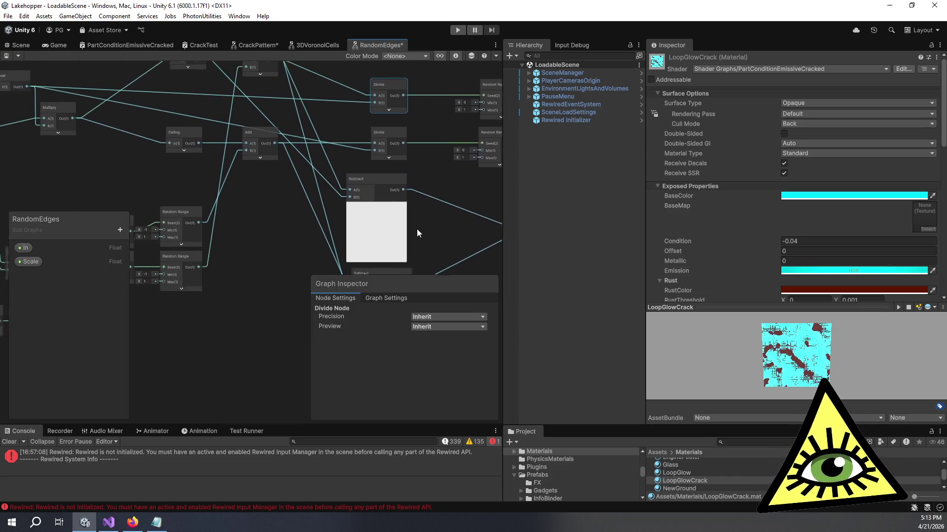
mouse_move(359, 215)
left_mouse_down()
mouse_move(373, 215)
mouse_move(289, 179)
left_mouse_up()
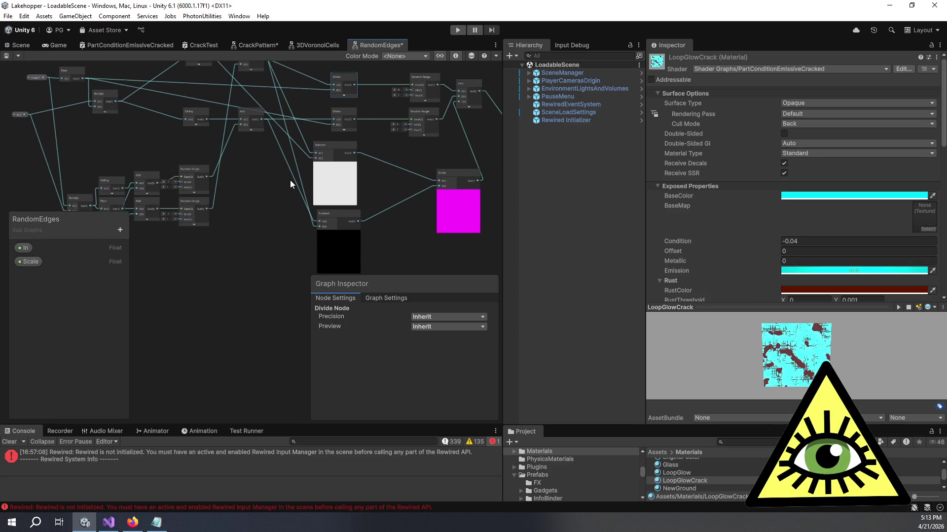
scroll(305, 157, "up", 5)
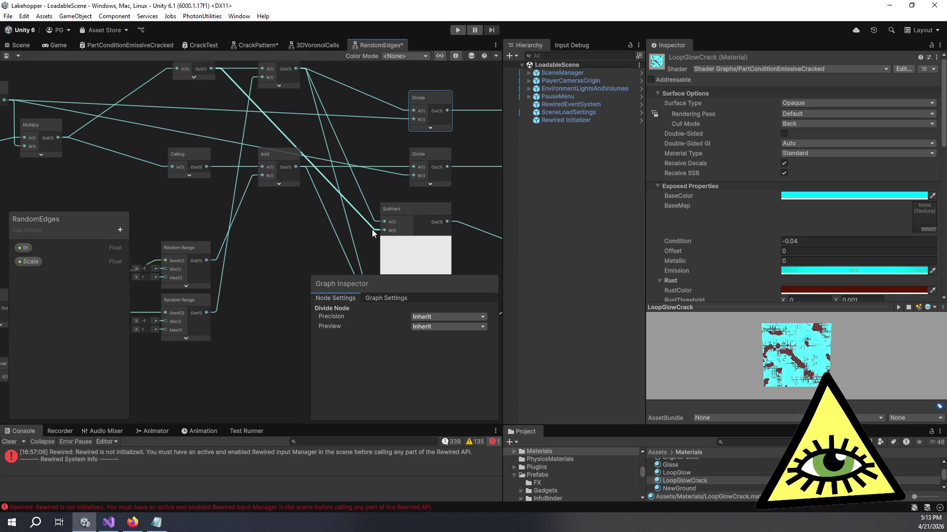
mouse_move(305, 250)
left_mouse_down()
mouse_move(267, 221)
mouse_move(252, 179)
left_mouse_up()
mouse_move(359, 146)
left_mouse_down()
mouse_move(383, 150)
mouse_move(323, 238)
mouse_move(304, 211)
mouse_move(314, 223)
left_mouse_up()
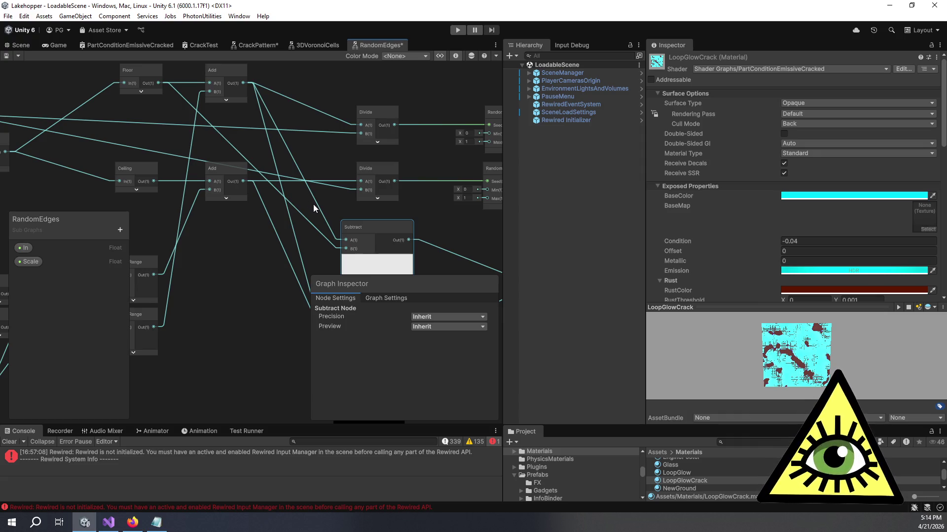
Delete the magenta Divide and leftover lower Subtract nodes, then save RandomEdges with Ctrl+S.
left_click(313, 204)
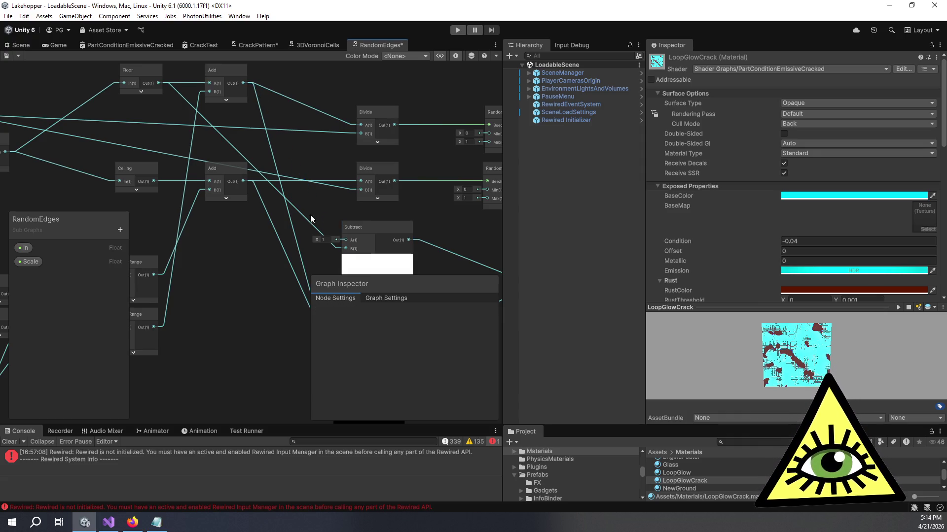
key("ctrl+v")
key("ctrl+z")
mouse_move(382, 187)
left_mouse_down()
mouse_move(283, 171)
mouse_move(375, 180)
mouse_move(280, 182)
mouse_move(330, 210)
mouse_move(315, 207)
mouse_move(344, 196)
mouse_move(365, 166)
mouse_move(294, 188)
mouse_move(315, 201)
left_mouse_up()
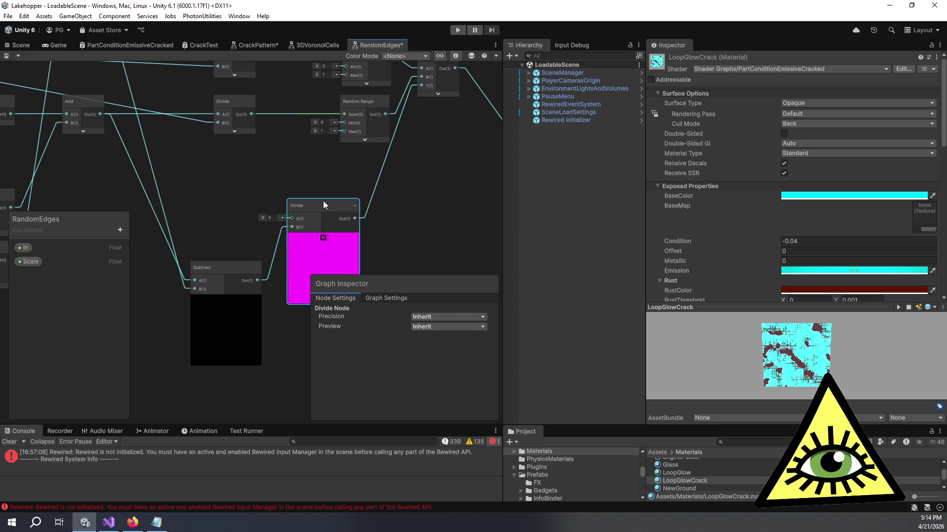
key("Delete")
left_click(236, 270)
key("Delete")
scroll(282, 199, "down", 5)
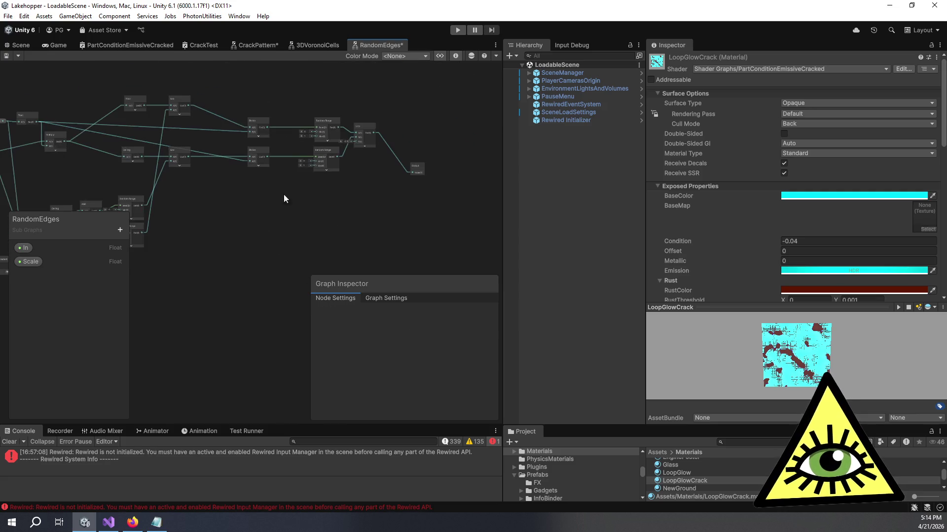
key("ctrl+s")
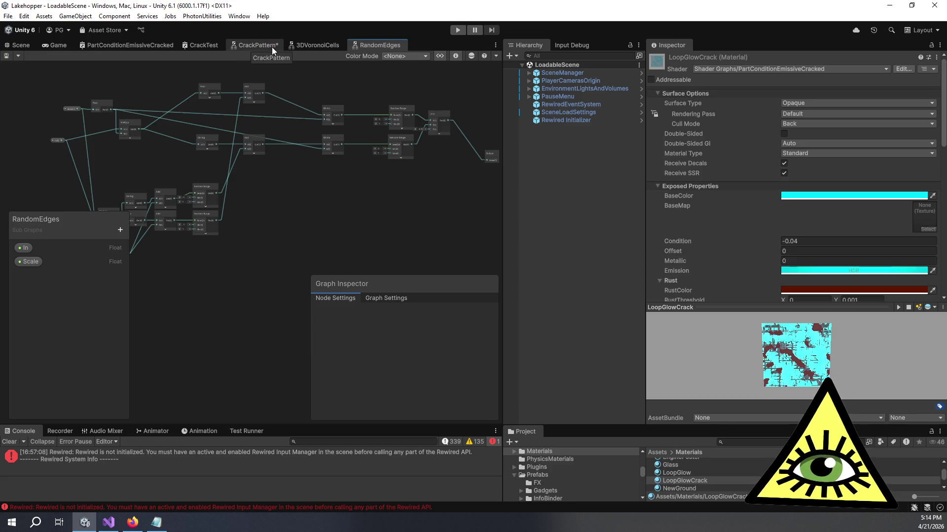
Look over CrackPattern's Multiply node and preview, then return to the RandomEdges sub graph.
left_click(262, 48)
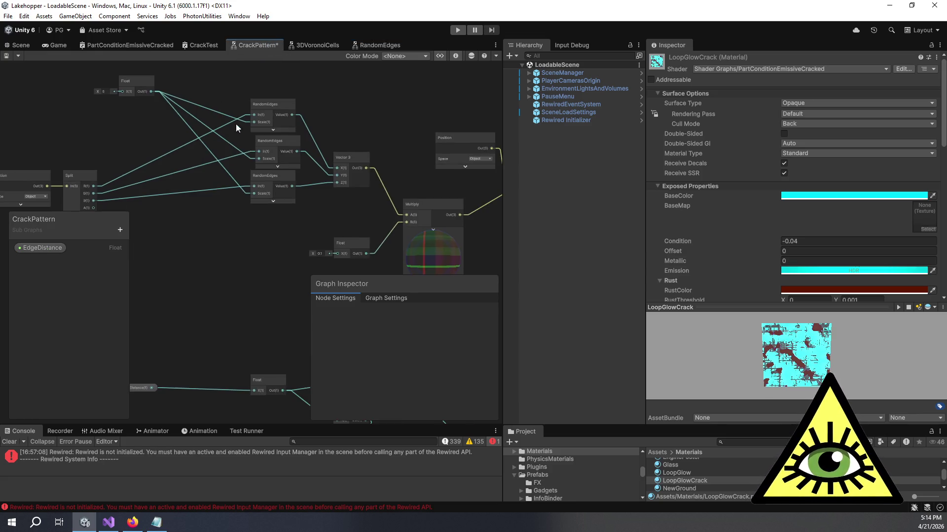
scroll(353, 194, "up", 3)
scroll(318, 128, "up", 6)
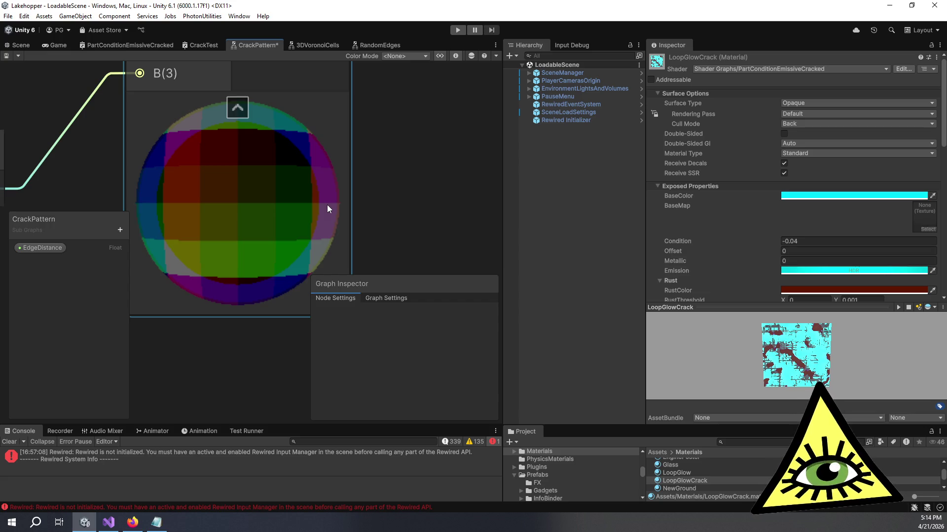
scroll(326, 205, "down", 4)
left_click_drag(407, 170, 306, 159)
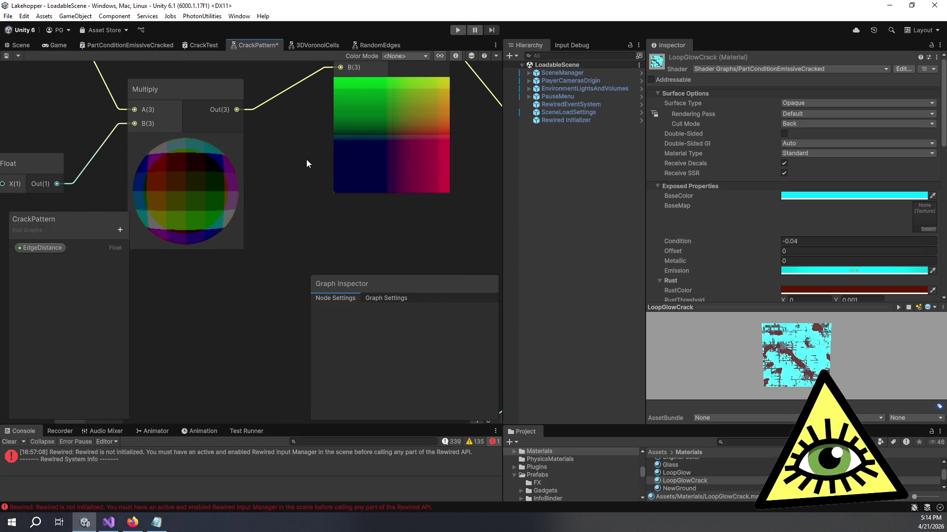
scroll(425, 134, "up", 5)
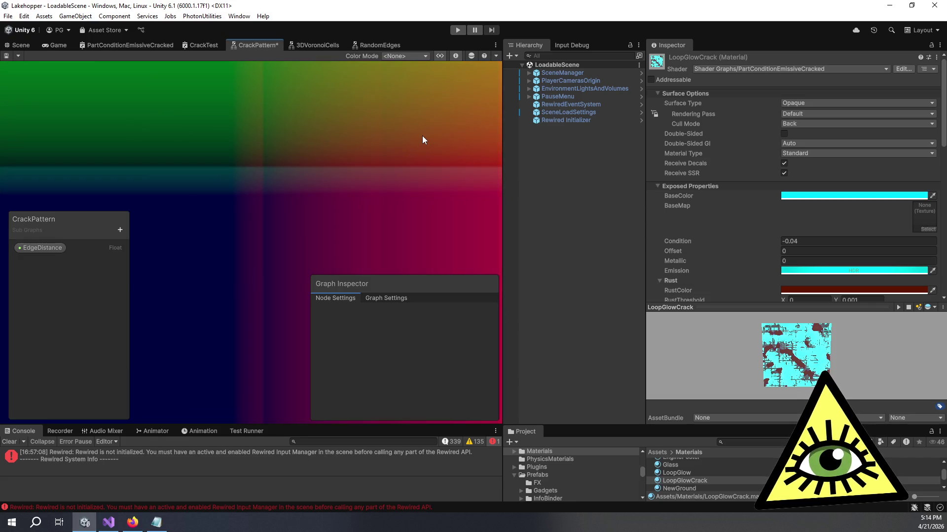
scroll(422, 135, "down", 4)
left_click_drag(404, 156, 354, 211)
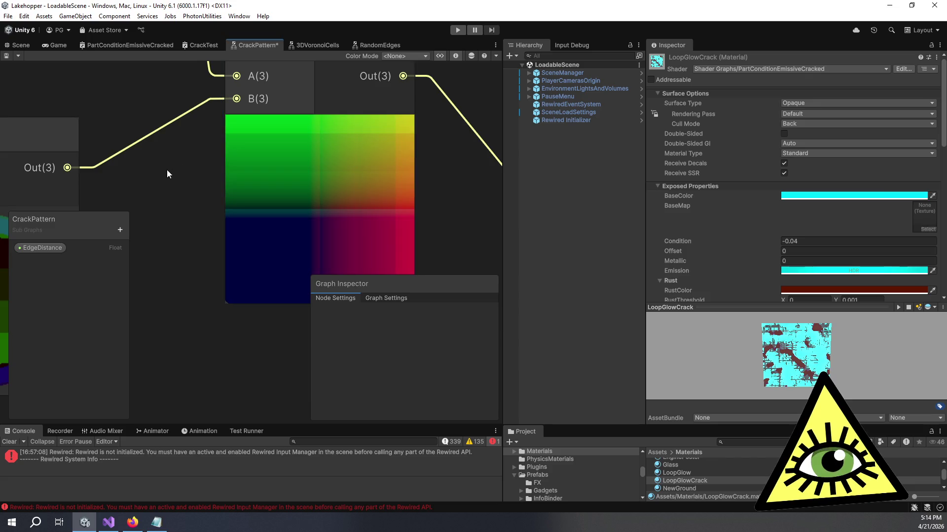
left_click_drag(166, 168, 260, 143)
left_click(367, 45)
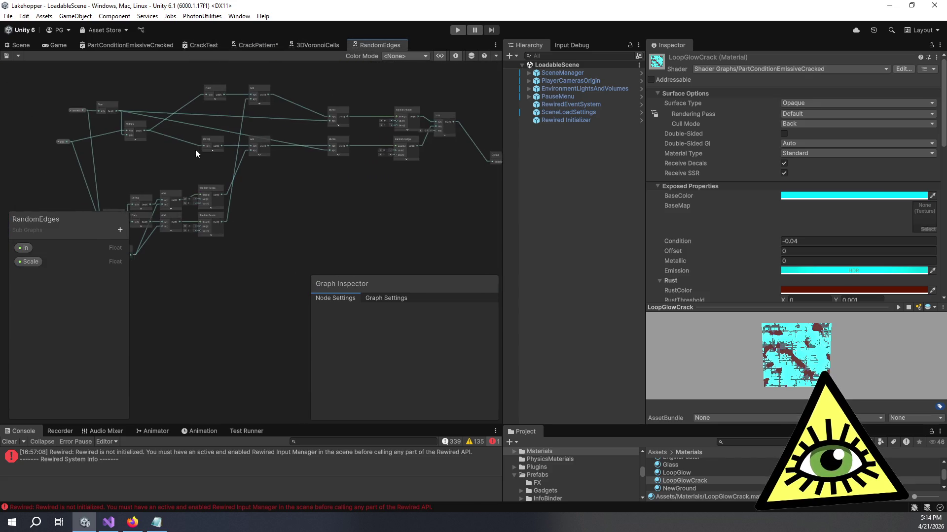
Delete the Ceiling-to-Add, Multiply-to-Floor and Multiply-to-Ceiling connections.
scroll(192, 149, "up", 5)
scroll(338, 194, "down", 3)
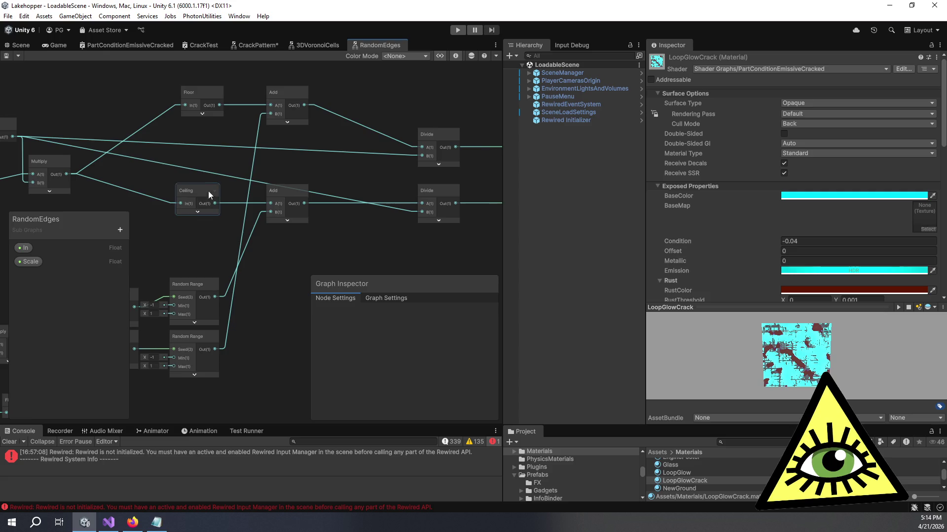
left_click(224, 202)
key("Delete")
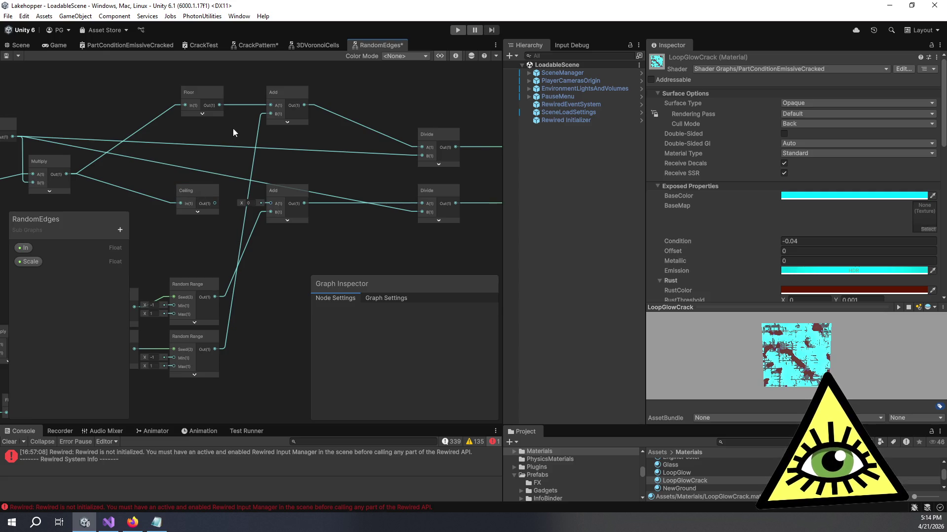
left_click(150, 117)
key("Delete")
left_click(143, 196)
key("Delete")
Rearrange Floor, Ceiling and Add nodes, wiring Multiply into both Adds and Floor into Divide A.
mouse_move(197, 190)
left_mouse_down()
mouse_move(279, 248)
mouse_move(332, 251)
left_mouse_up()
left_click_drag(205, 97, 400, 107)
left_click_drag(290, 127, 224, 150)
left_click_drag(355, 206, 300, 211)
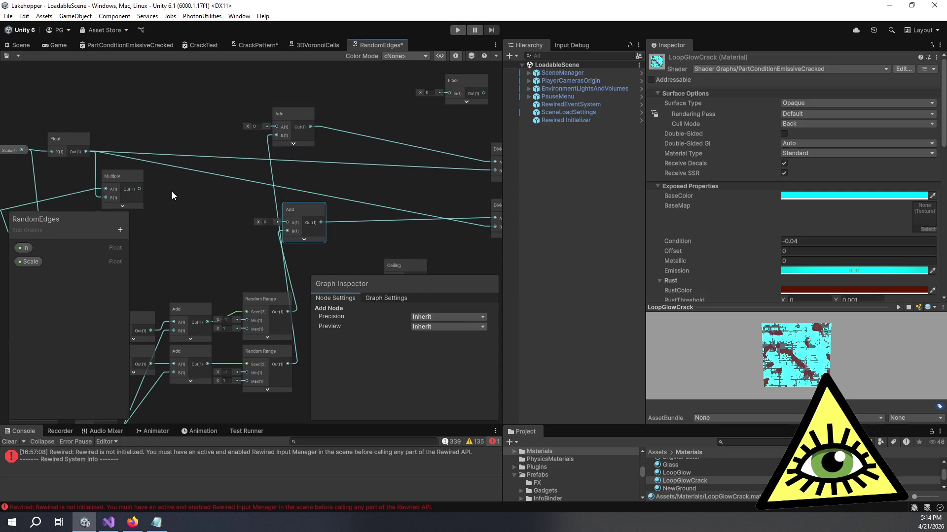
left_click_drag(139, 189, 287, 222)
mouse_move(140, 191)
left_mouse_down()
mouse_move(269, 132)
mouse_move(265, 97)
mouse_move(410, 133)
mouse_move(400, 129)
left_mouse_up()
left_click_drag(436, 176, 446, 197)
mouse_move(419, 125)
left_mouse_down()
mouse_move(415, 135)
mouse_move(408, 105)
mouse_move(320, 176)
mouse_move(336, 247)
mouse_move(319, 211)
mouse_move(388, 213)
mouse_move(447, 186)
left_mouse_up()
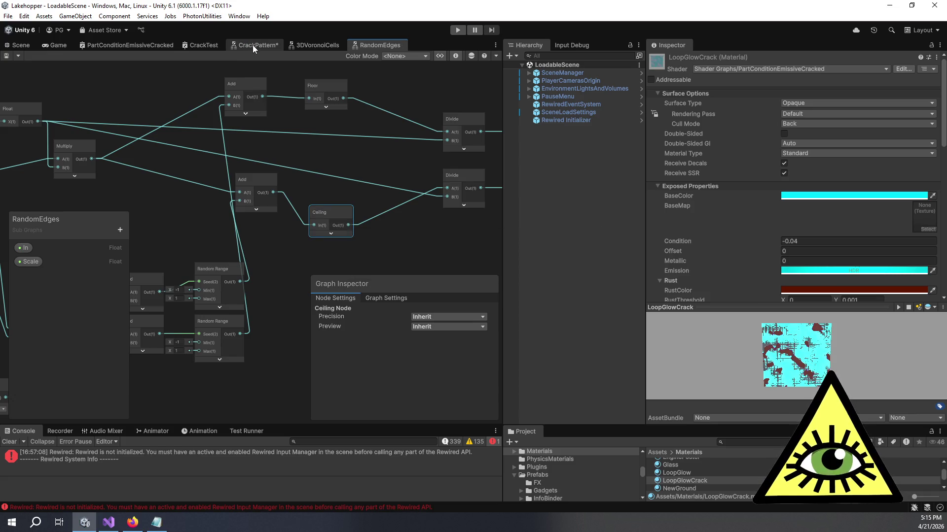
Return to the CrackPattern graph and pan over to its RandomEdges nodes.
left_click(253, 46)
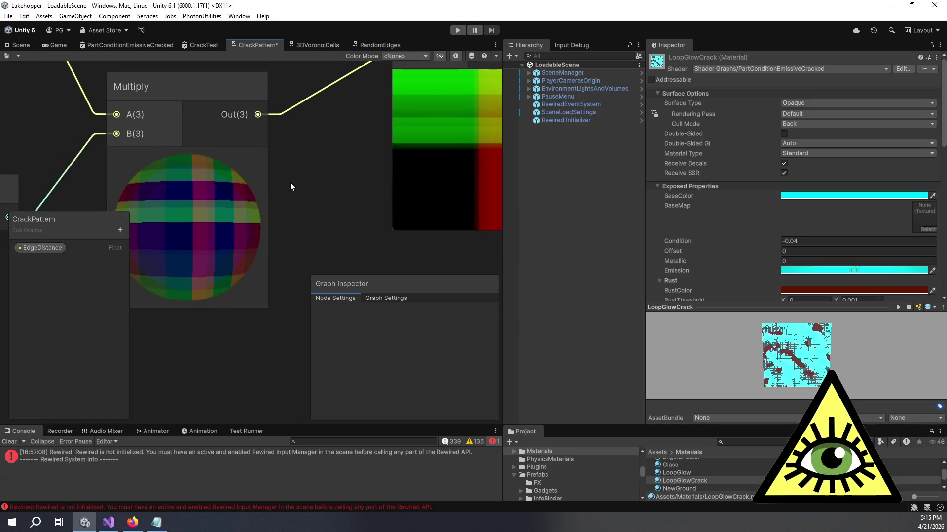
left_click_drag(393, 157, 278, 158)
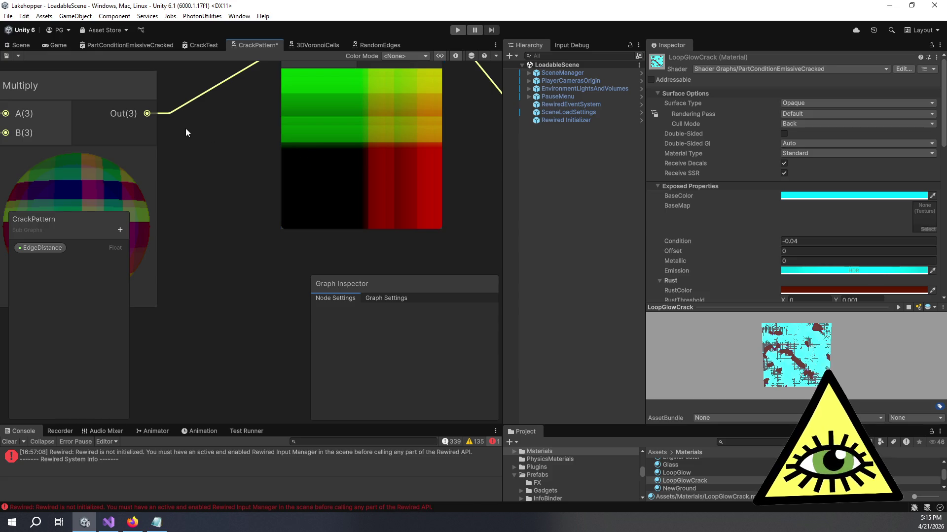
left_click_drag(185, 128, 264, 107)
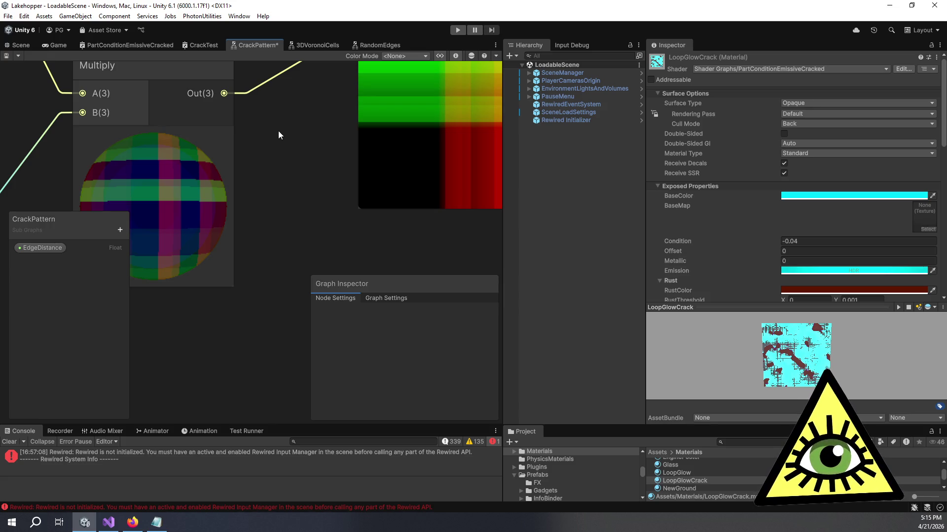
mouse_move(279, 132)
left_mouse_down()
mouse_move(259, 131)
mouse_move(203, 173)
mouse_move(453, 134)
left_mouse_up()
scroll(212, 173, "down", 5)
left_click_drag(326, 159, 283, 173)
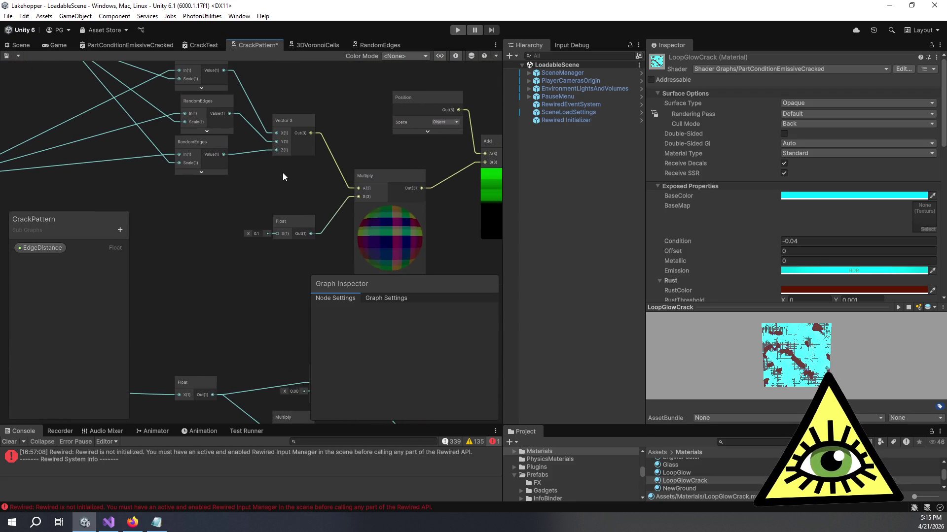
Expand the RandomEdges nodes' previews to show vertical and horizontal stripes, moving the lower node down.
left_click(200, 170)
left_click(209, 174)
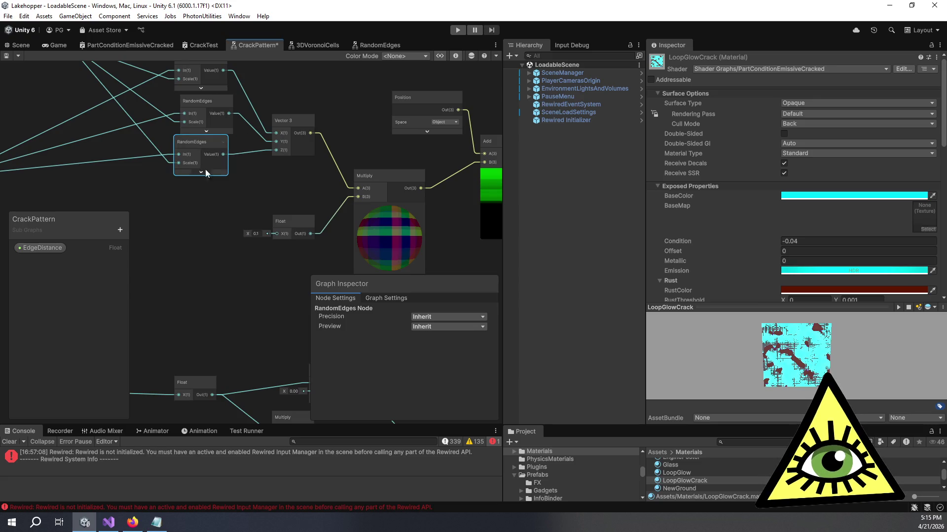
left_click(208, 131)
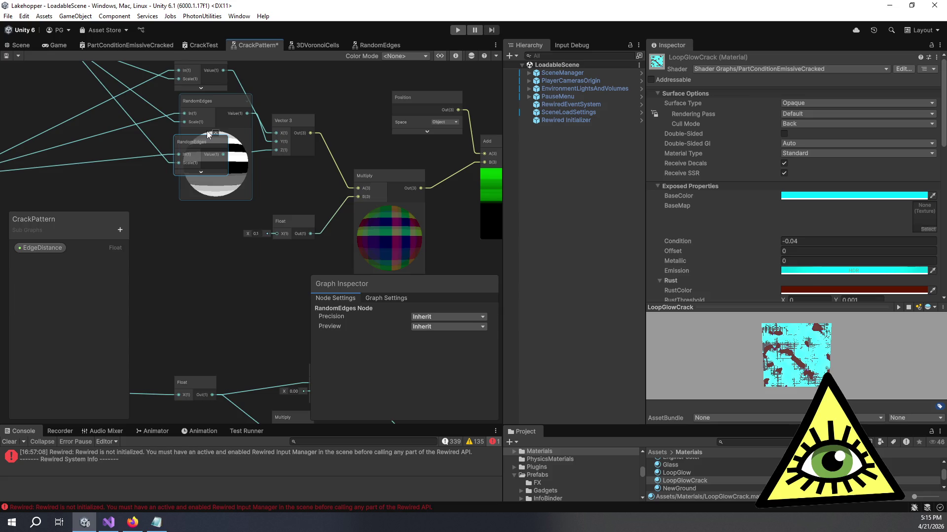
left_click(208, 132)
mouse_move(181, 141)
left_mouse_down()
mouse_move(182, 188)
mouse_move(188, 149)
mouse_move(213, 139)
mouse_move(217, 111)
left_mouse_up()
left_click(214, 126)
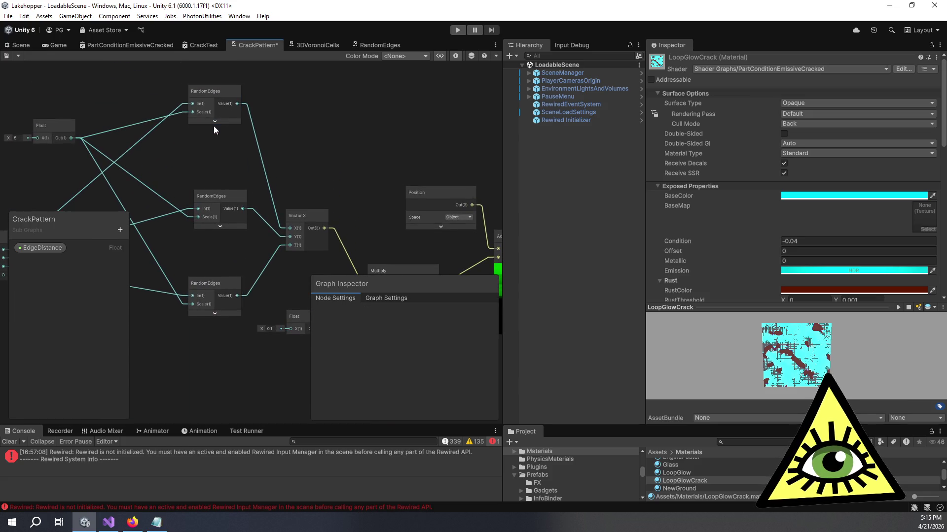
left_click(213, 122)
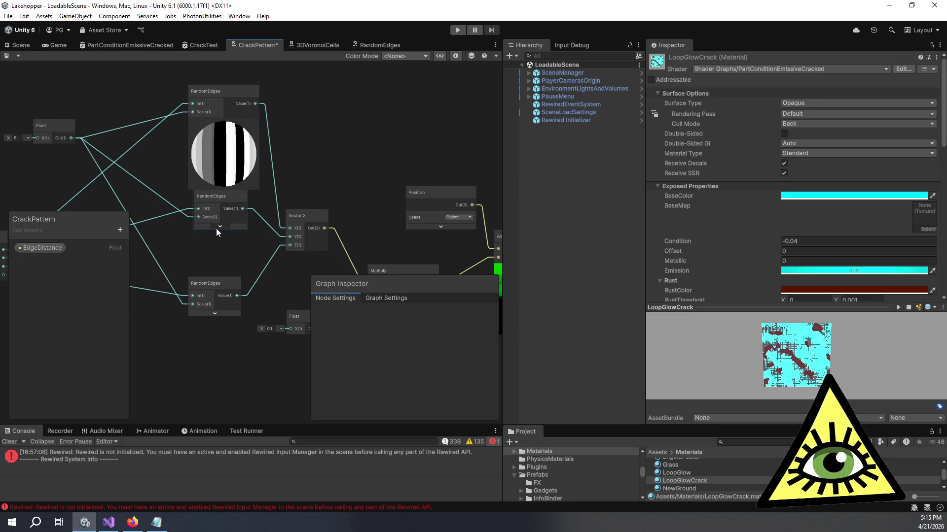
left_click(220, 227)
left_click(220, 199)
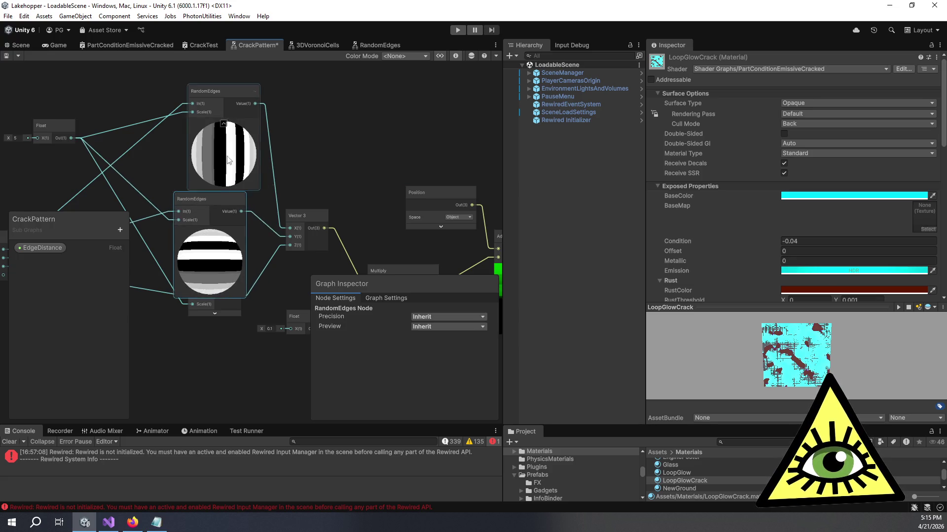
scroll(257, 163, "up", 10)
scroll(299, 171, "down", 5)
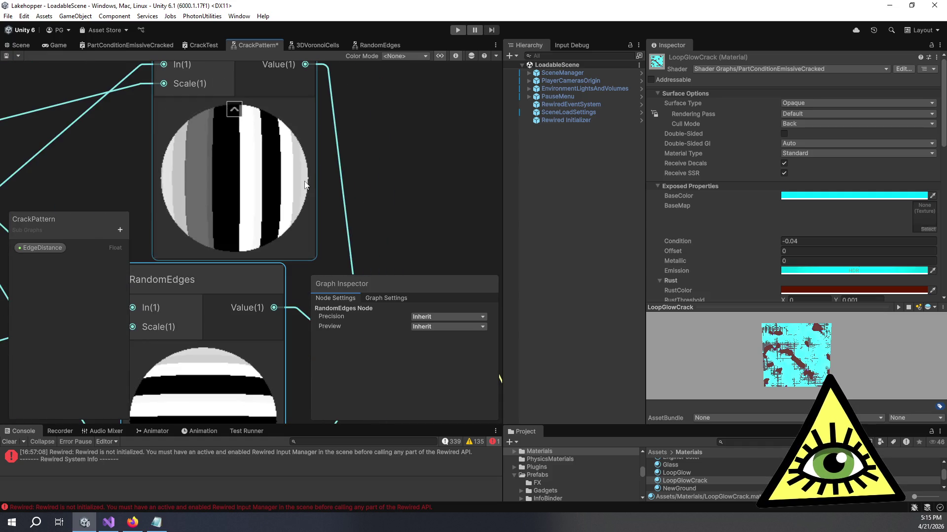
left_click(250, 119)
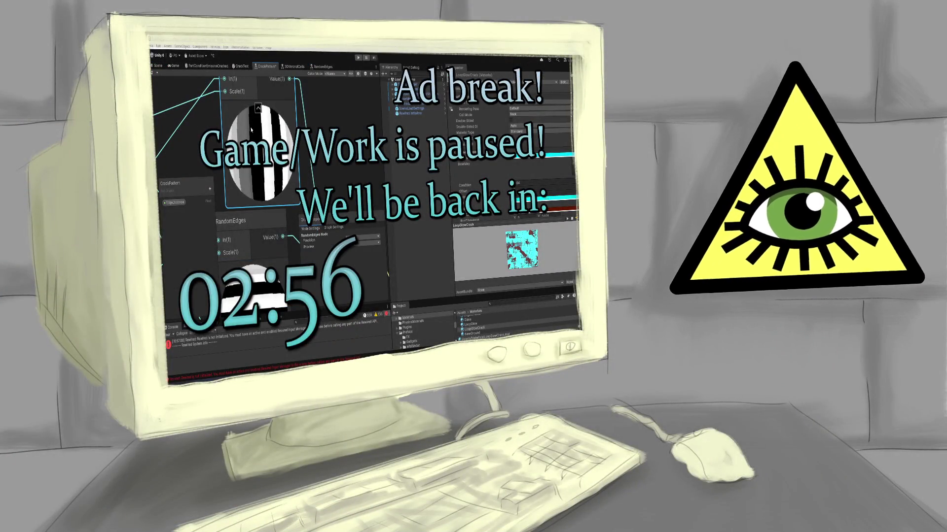
Set the top RandomEdges node's preview to Preview 2D and briefly check the RandomEdges sub graph.
left_click(362, 244)
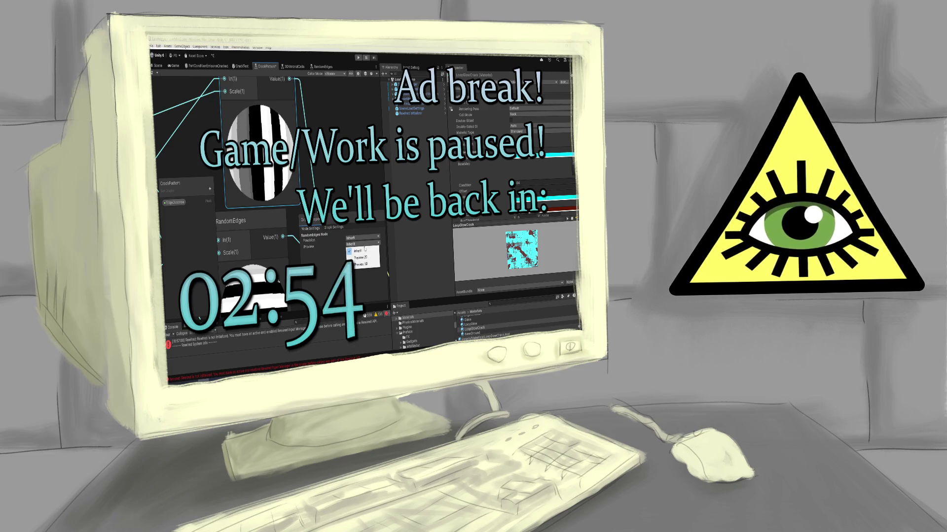
left_click(360, 255)
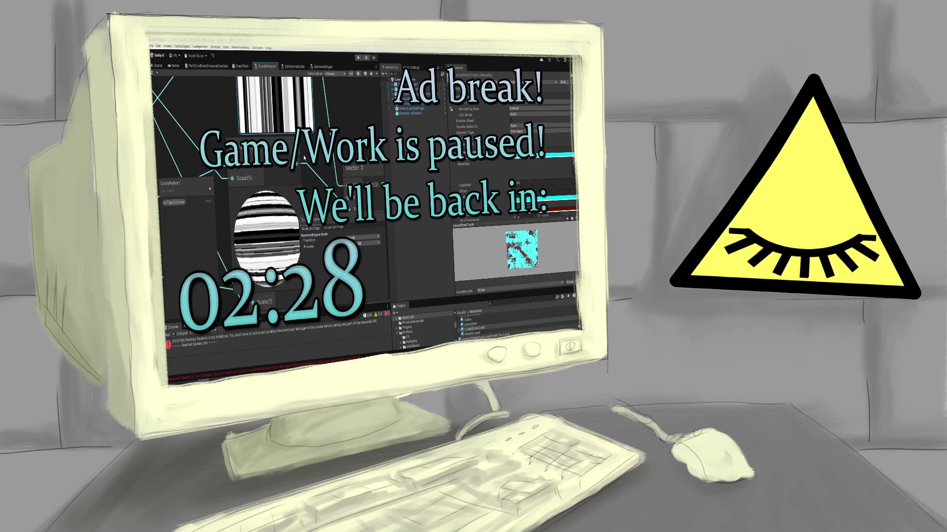
left_click(323, 66)
scroll(287, 176, "up", 3)
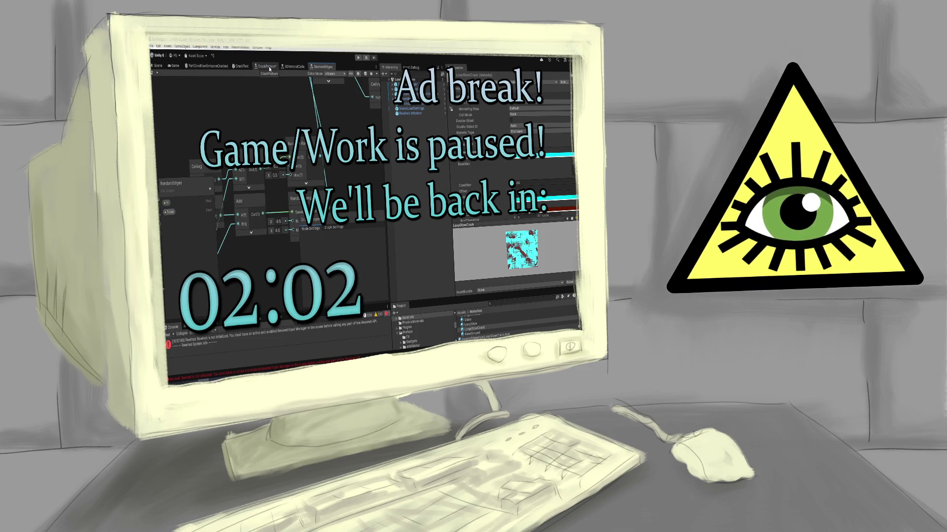
left_click(269, 67)
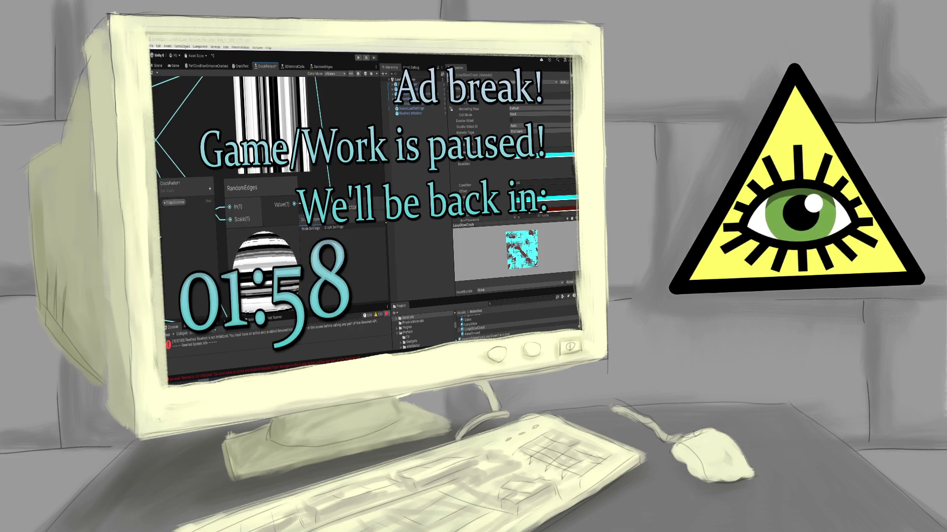
Enter 5 in the Float node's X field, then drag-adjust it to 8.87.
scroll(171, 143, "down", 3)
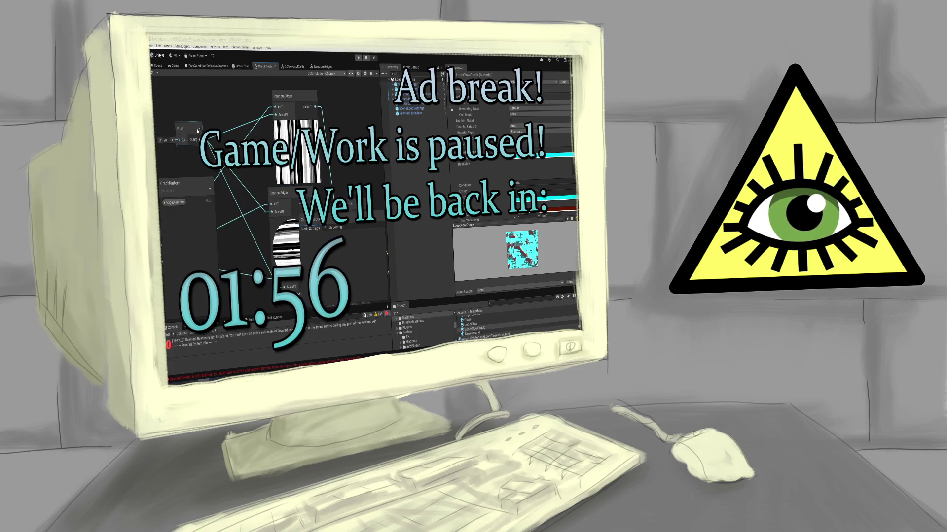
type("5")
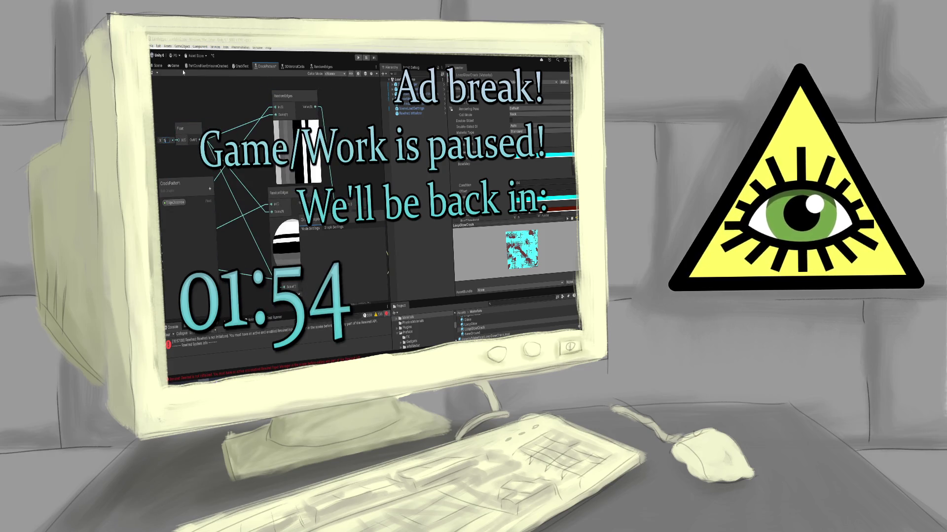
key("Return")
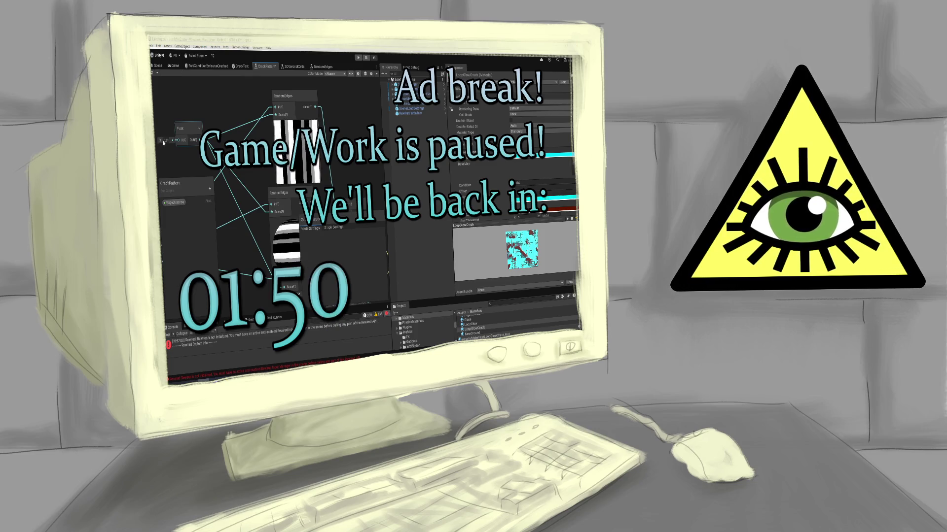
left_click_drag(166, 143, 194, 141)
left_click_drag(254, 134, 565, 140)
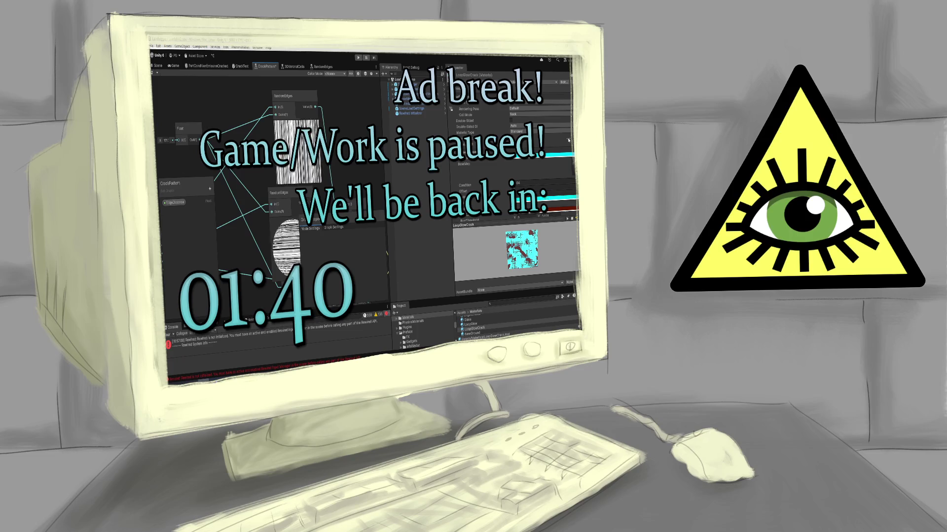
left_click_drag(207, 147, 211, 147)
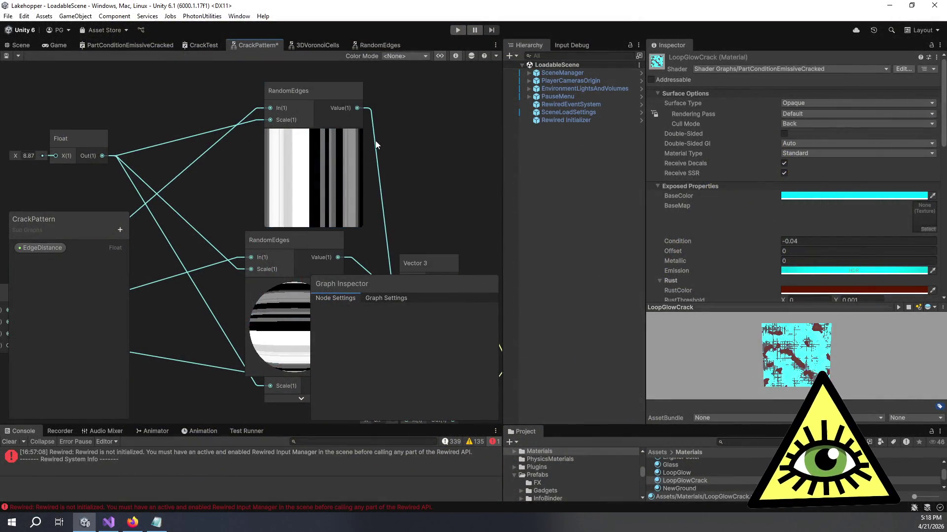
Drag the Float node's X value down to 4.87, then switch to the RandomEdges sub graph.
left_click_drag(376, 141, 371, 143)
left_click(83, 161)
left_click_drag(15, 159, 4, 159)
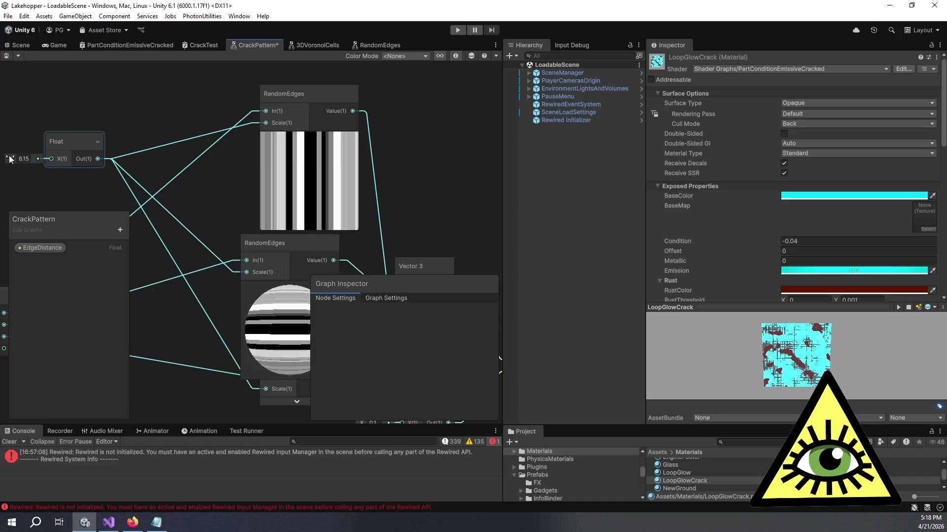
mouse_move(919, 157)
left_mouse_down()
mouse_move(937, 159)
mouse_move(6, 158)
mouse_move(83, 149)
mouse_move(8, 168)
mouse_move(942, 169)
mouse_move(13, 165)
mouse_move(42, 161)
mouse_move(20, 166)
mouse_move(97, 170)
mouse_move(2, 182)
mouse_move(939, 186)
mouse_move(8, 180)
mouse_move(22, 177)
left_mouse_up()
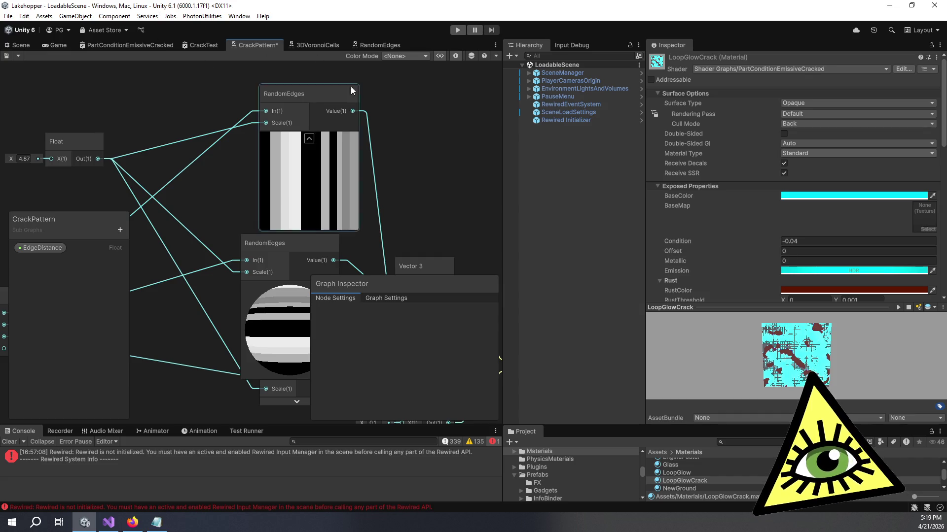
left_click(374, 46)
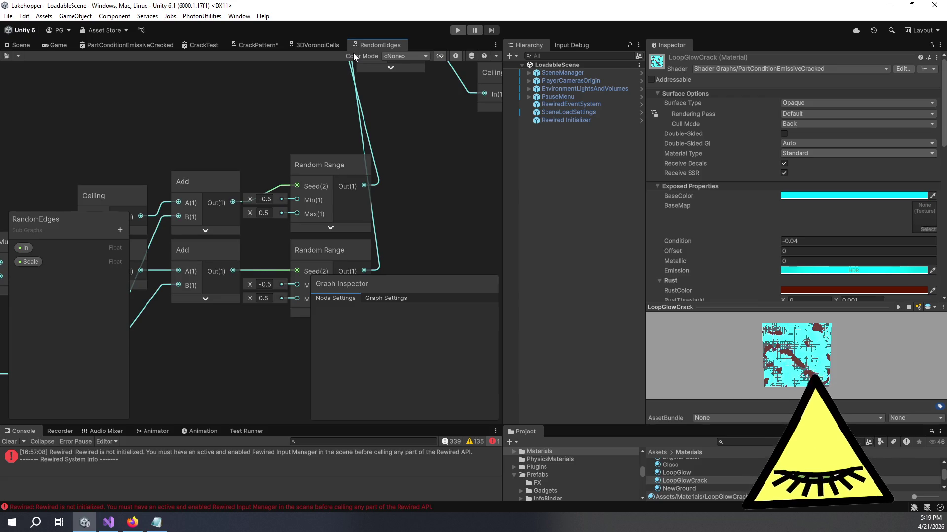
Move Ceiling up, Floor down into the row, and the upper Add just before Floor.
scroll(457, 149, "down", 2)
scroll(457, 149, "down", 1)
mouse_move(457, 150)
left_mouse_down()
mouse_move(355, 162)
mouse_move(348, 189)
left_mouse_up()
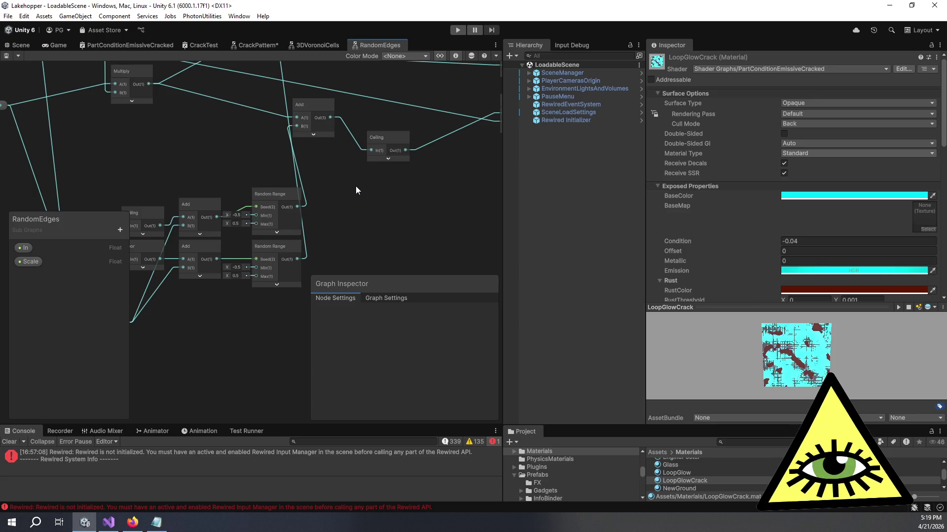
scroll(356, 188, "down", 2)
mouse_move(323, 248)
left_mouse_down()
mouse_move(336, 266)
mouse_move(317, 241)
left_mouse_up()
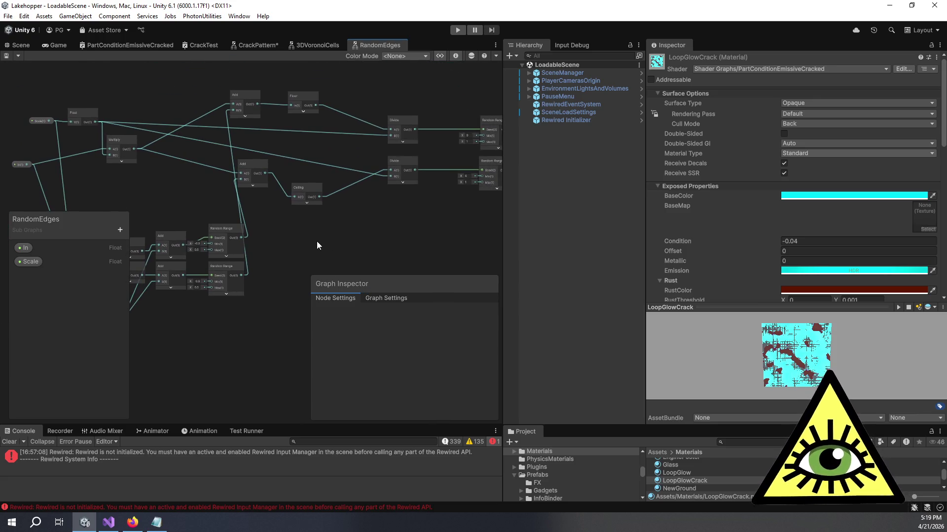
mouse_move(309, 188)
left_mouse_down()
mouse_move(327, 167)
mouse_move(259, 173)
mouse_move(277, 176)
left_mouse_up()
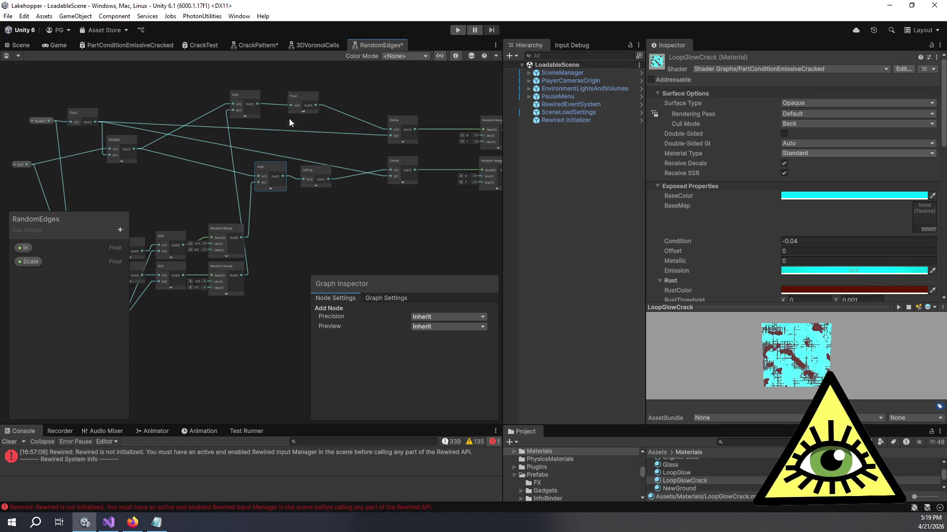
left_click_drag(302, 100, 316, 144)
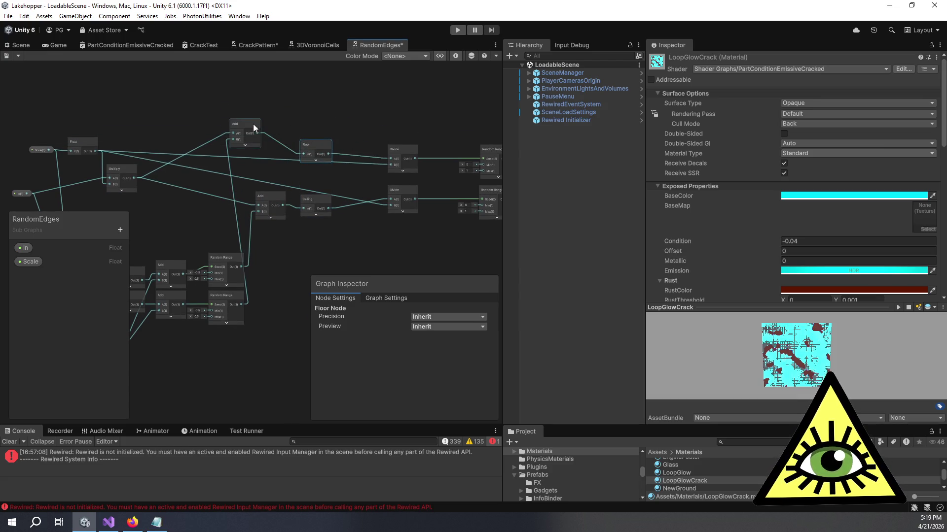
left_click_drag(253, 123, 279, 147)
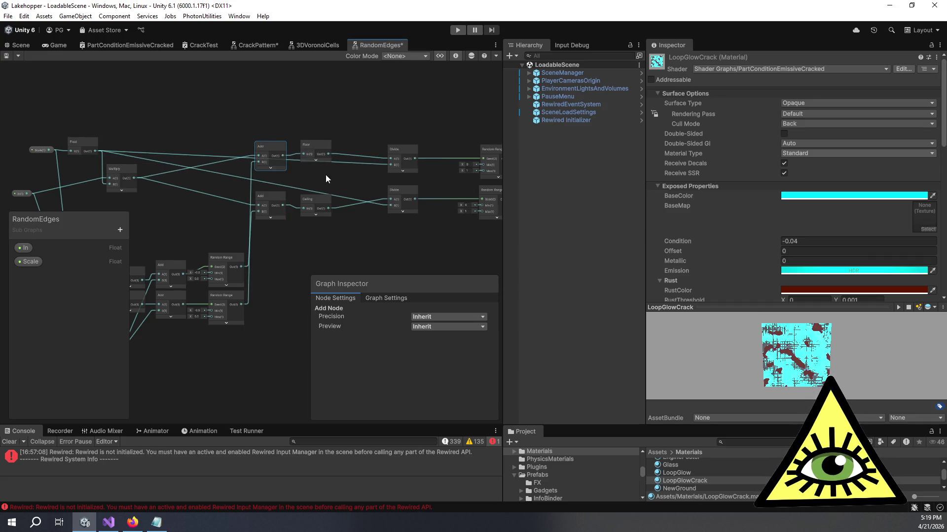
left_click_drag(326, 175, 332, 128)
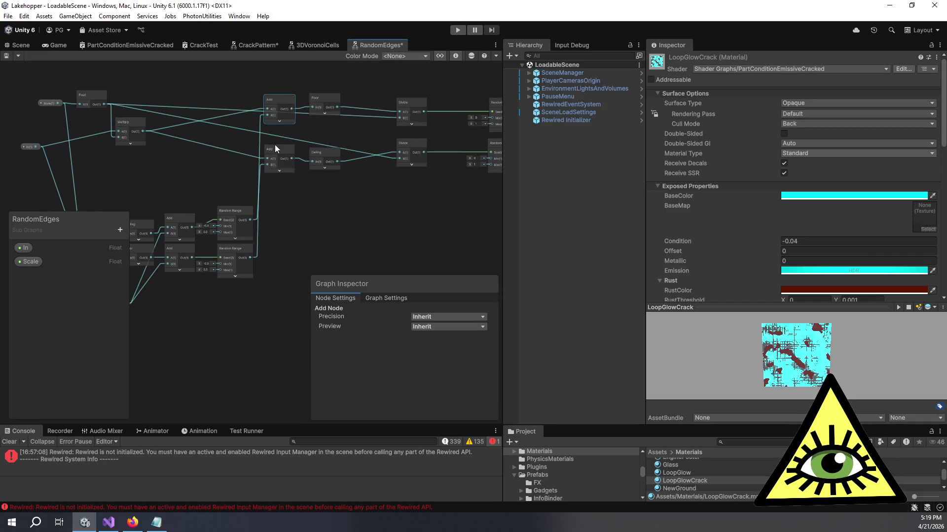
mouse_move(321, 200)
left_mouse_down()
mouse_move(292, 196)
mouse_move(326, 213)
mouse_move(389, 200)
mouse_move(321, 195)
left_mouse_up()
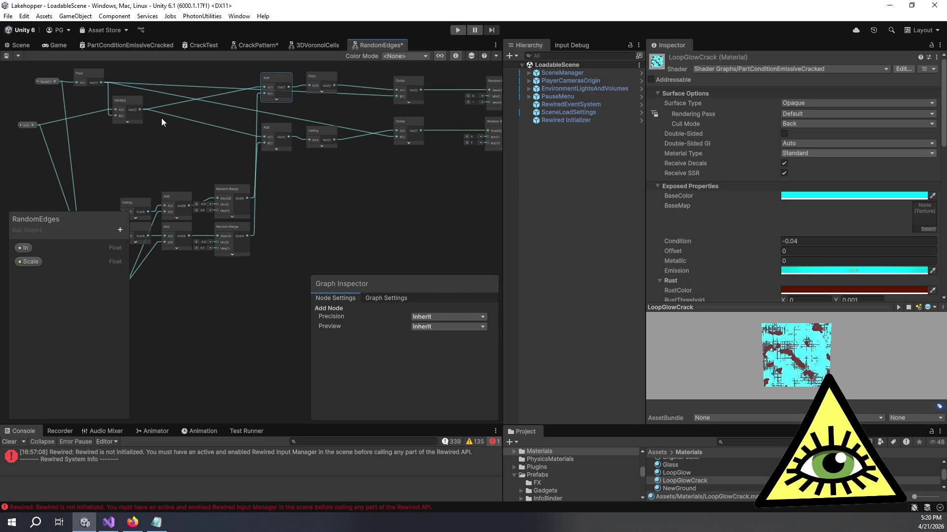
mouse_move(305, 179)
left_mouse_down()
mouse_move(380, 191)
mouse_move(314, 181)
mouse_move(323, 184)
left_mouse_up()
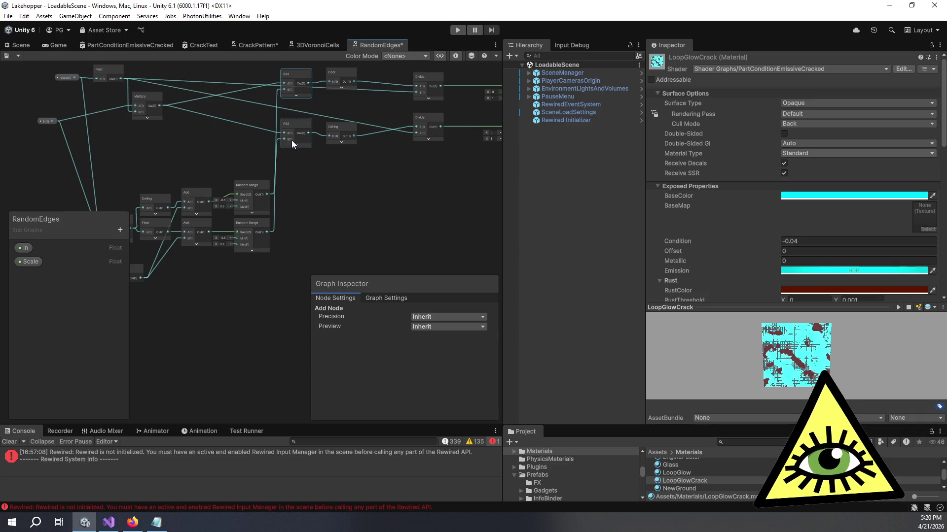
left_click_drag(295, 138, 402, 225)
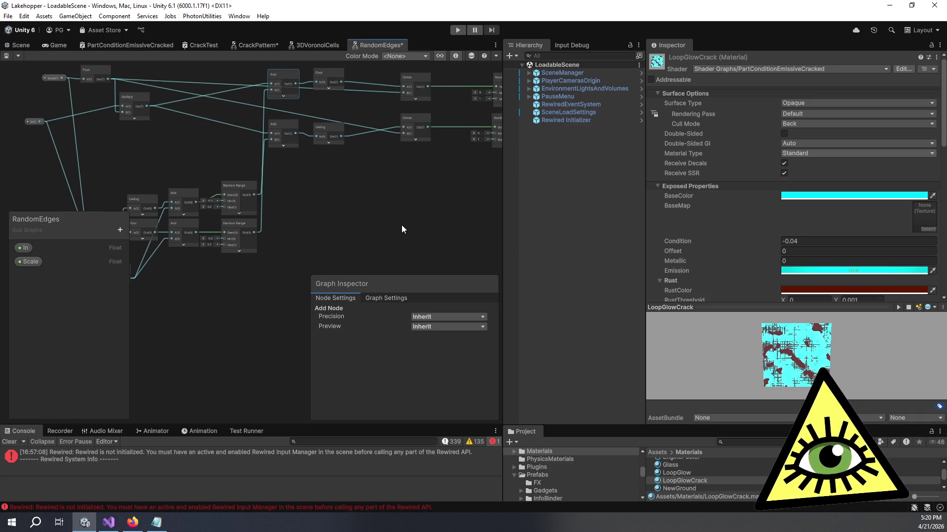
Add a Subtract node that subtracts Floor's output from the upper Add result.
type("su")
key("Return")
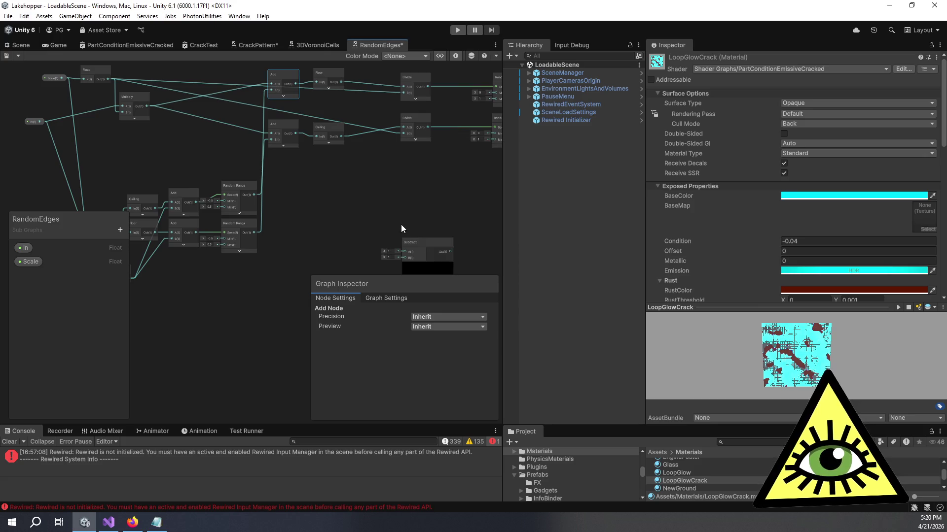
scroll(292, 200, "up", 1)
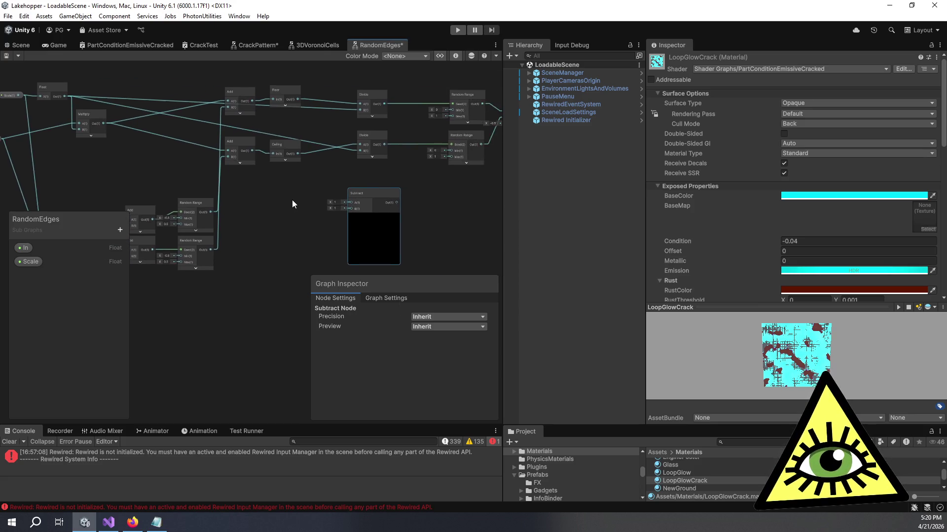
left_click_drag(242, 88, 360, 217)
mouse_move(297, 96)
left_mouse_down()
mouse_move(359, 233)
mouse_move(241, 162)
mouse_move(270, 186)
left_mouse_up()
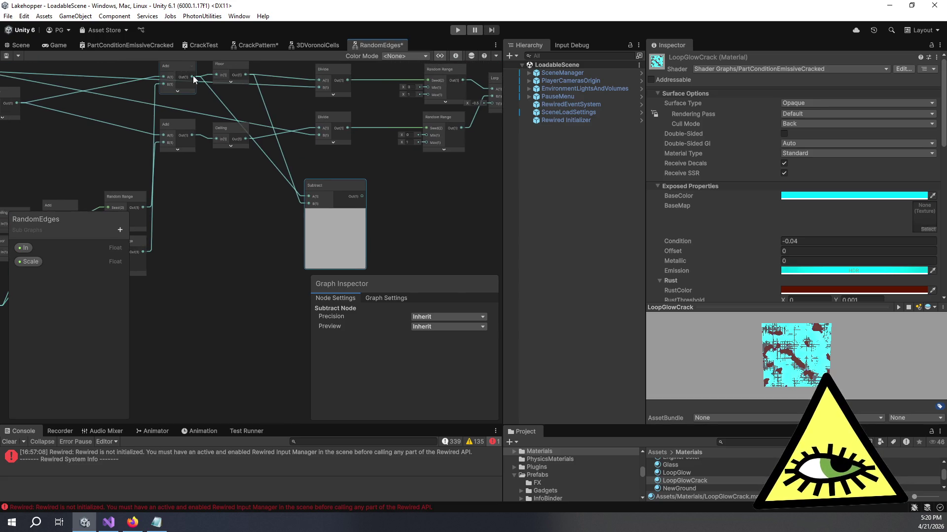
Collapse the Subtract node's preview and position it just below Floor and Ceiling.
mouse_move(333, 195)
left_mouse_down()
mouse_move(299, 189)
mouse_move(280, 203)
left_mouse_up()
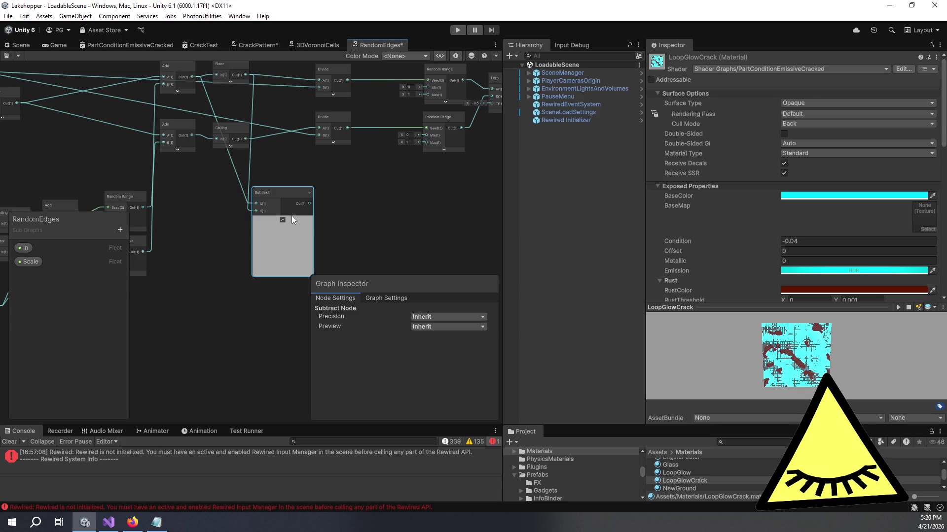
left_click(283, 221)
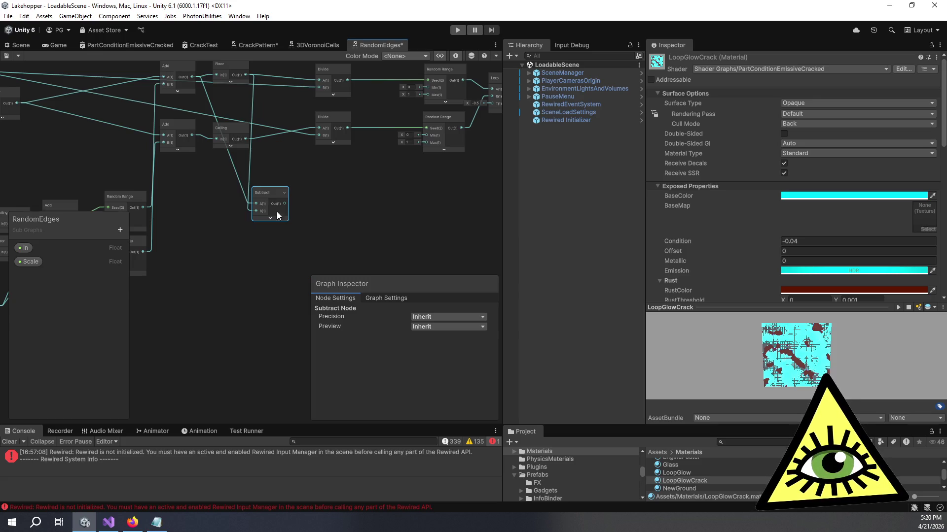
left_click_drag(267, 193, 276, 174)
right_click(275, 173)
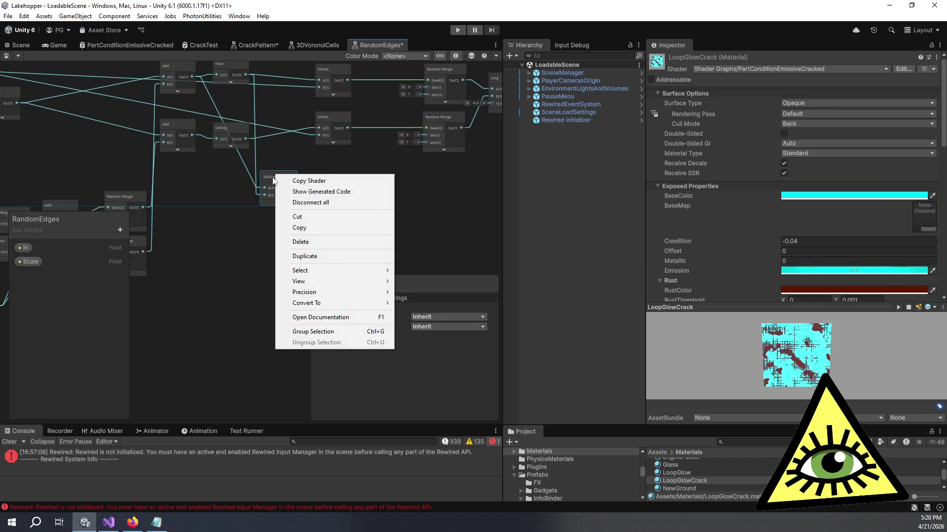
left_click(221, 174)
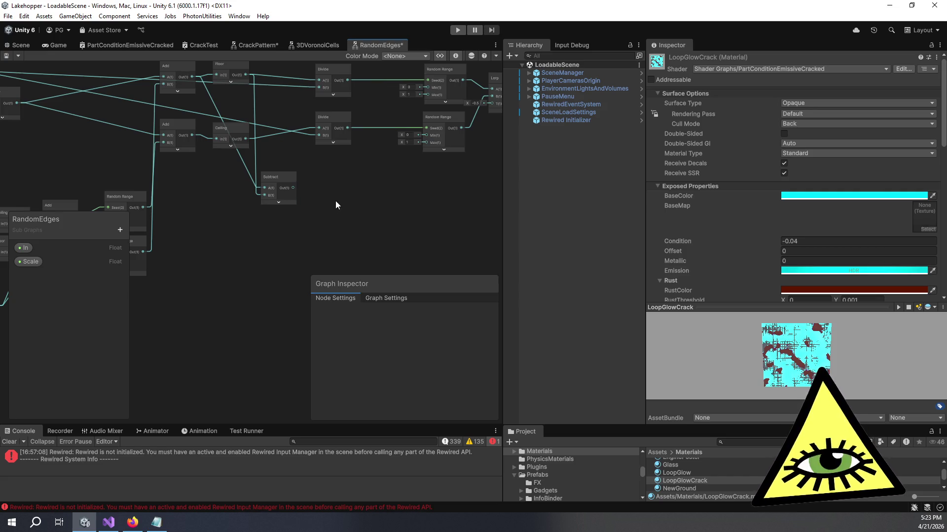
left_click_drag(350, 199, 386, 232)
Add a second Subtract node and place it below the first one.
scroll(387, 236, "up", 2)
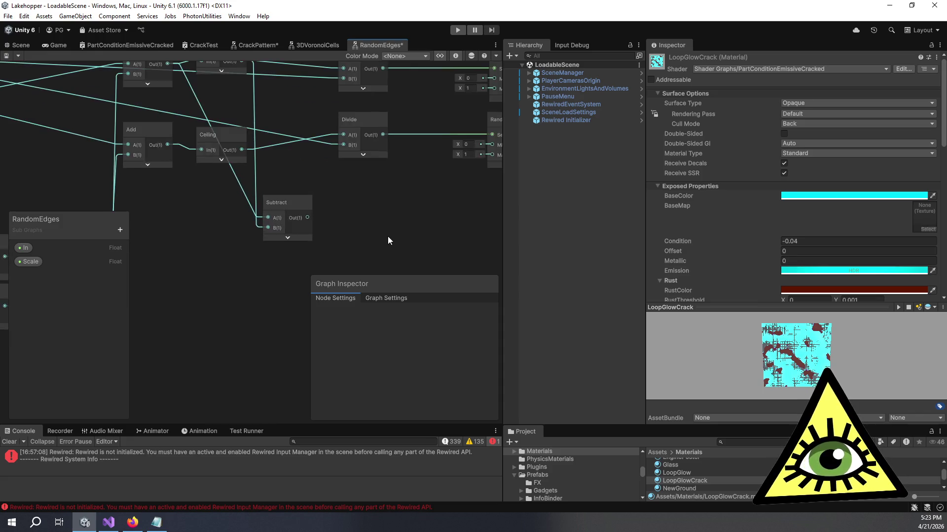
key("space")
type("subtract")
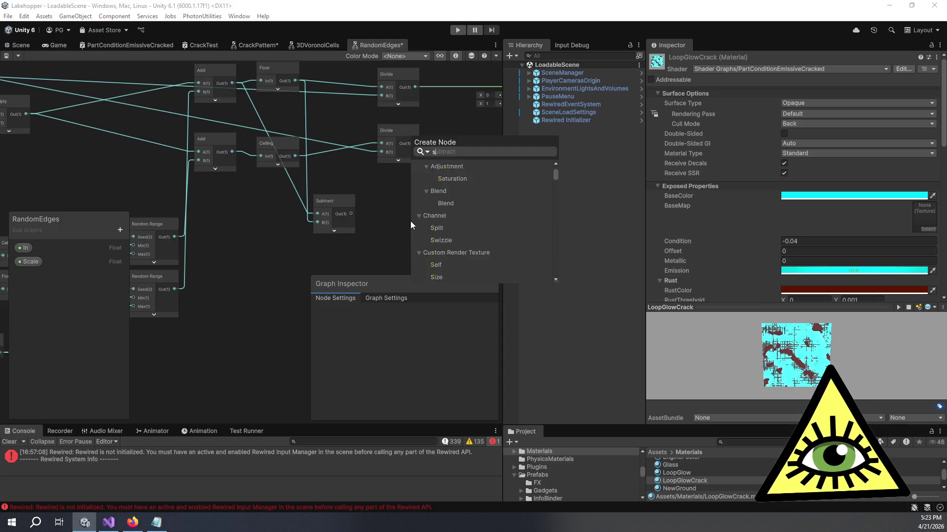
key("Return")
mouse_move(410, 221)
left_mouse_down()
mouse_move(404, 206)
mouse_move(432, 212)
mouse_move(383, 220)
mouse_move(395, 202)
mouse_move(362, 162)
left_mouse_up()
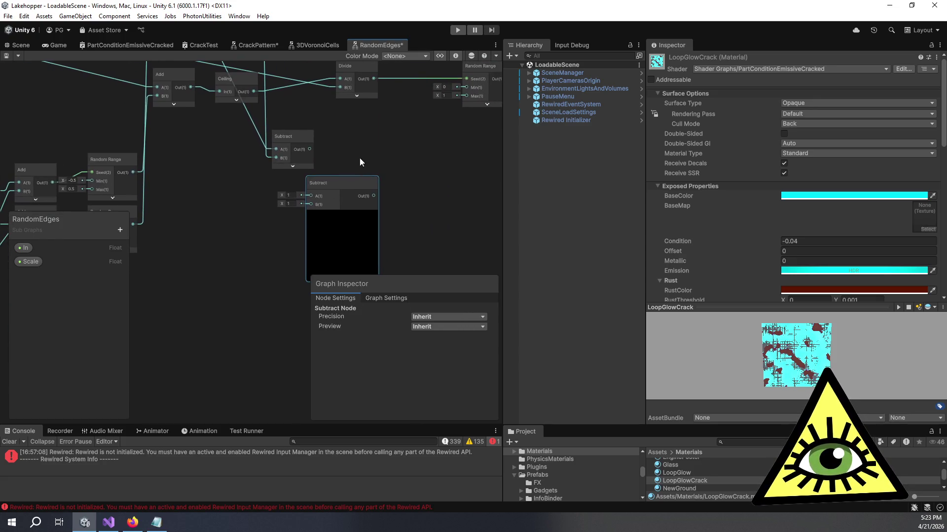
Wire Ceiling's output into the second Subtract's A input, leaving the Add link unconnected.
mouse_move(254, 91)
left_mouse_down()
mouse_move(291, 121)
mouse_move(315, 215)
left_mouse_up()
left_click_drag(318, 169, 357, 175)
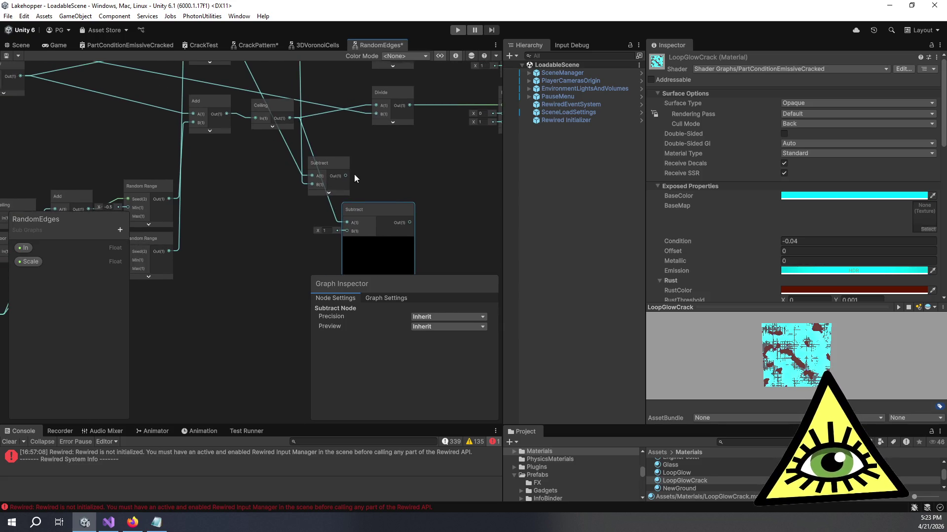
scroll(371, 173, "down", 2)
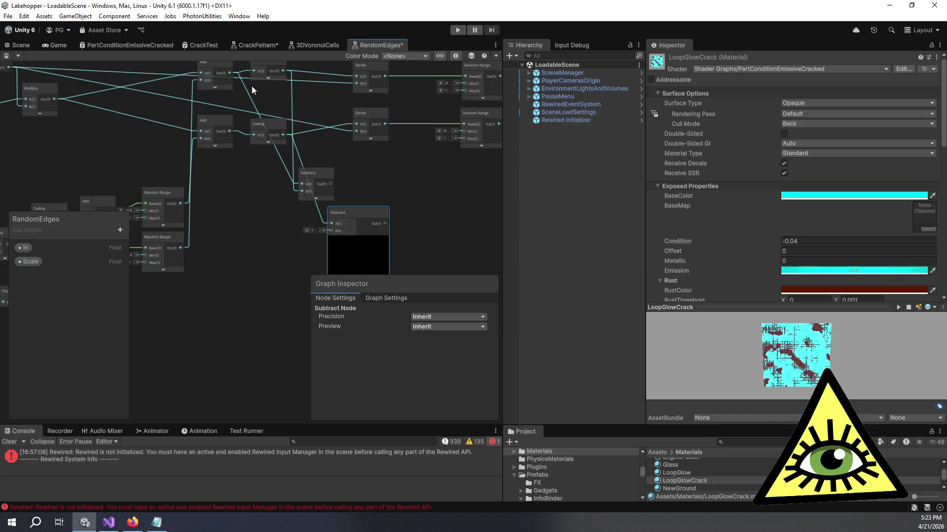
mouse_move(230, 74)
left_mouse_down()
mouse_move(312, 285)
mouse_move(306, 405)
mouse_move(301, 243)
mouse_move(315, 241)
mouse_move(268, 250)
left_mouse_up()
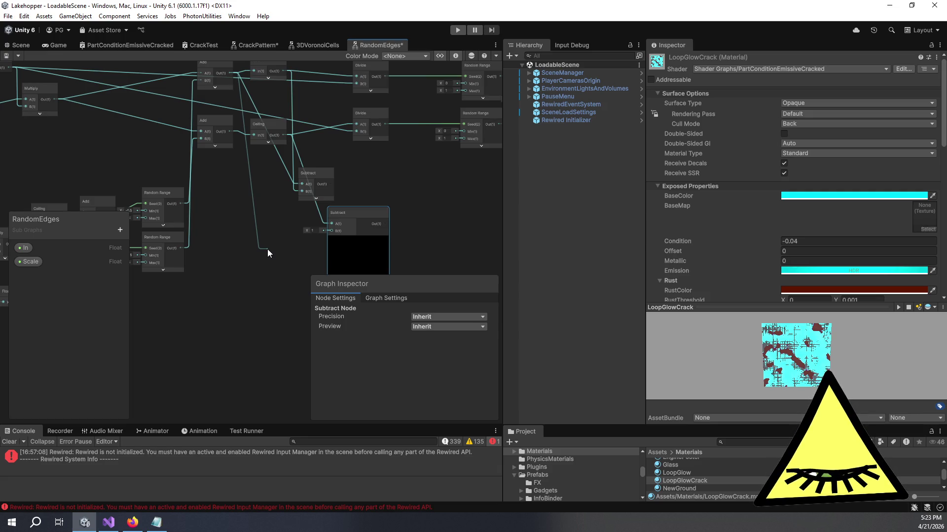
left_click_drag(268, 250, 256, 250)
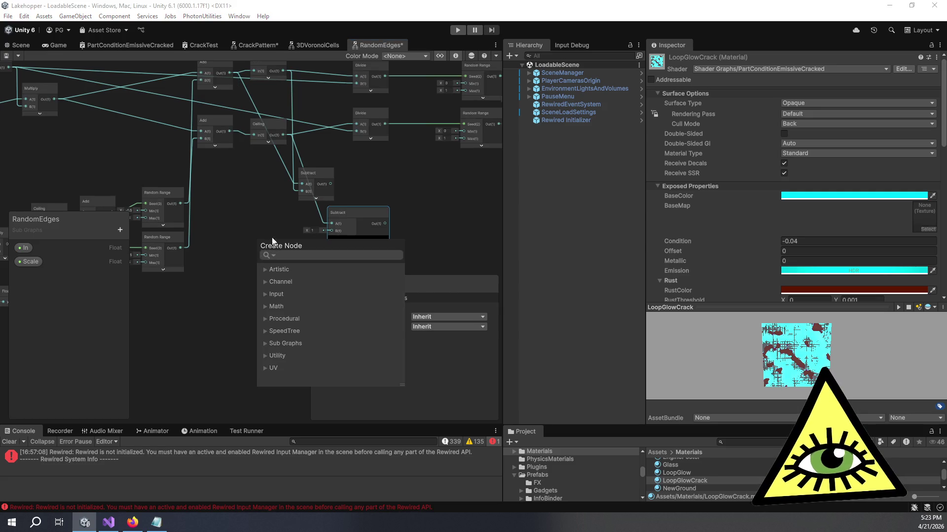
left_click(267, 221)
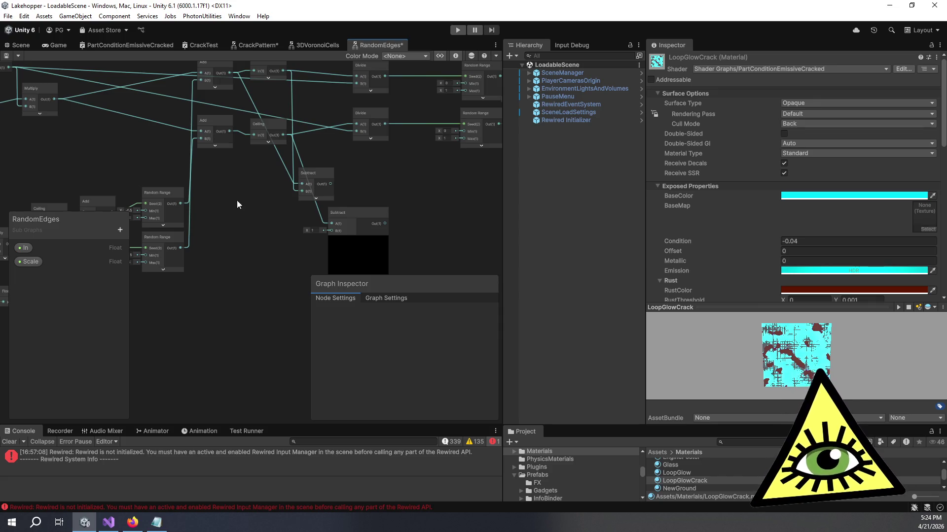
left_click(362, 210)
mouse_move(362, 210)
left_mouse_down()
mouse_move(387, 191)
mouse_move(399, 197)
mouse_move(393, 226)
left_mouse_up()
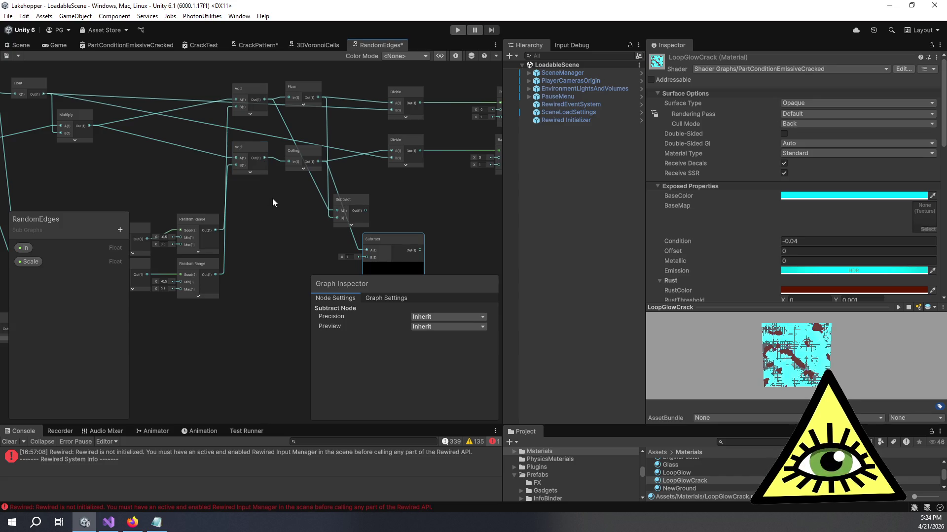
left_click_drag(275, 205, 267, 188)
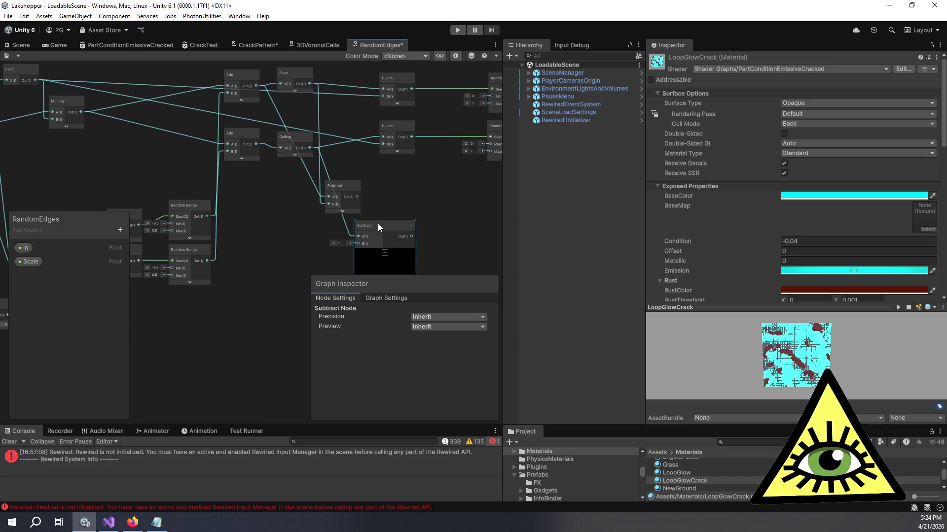
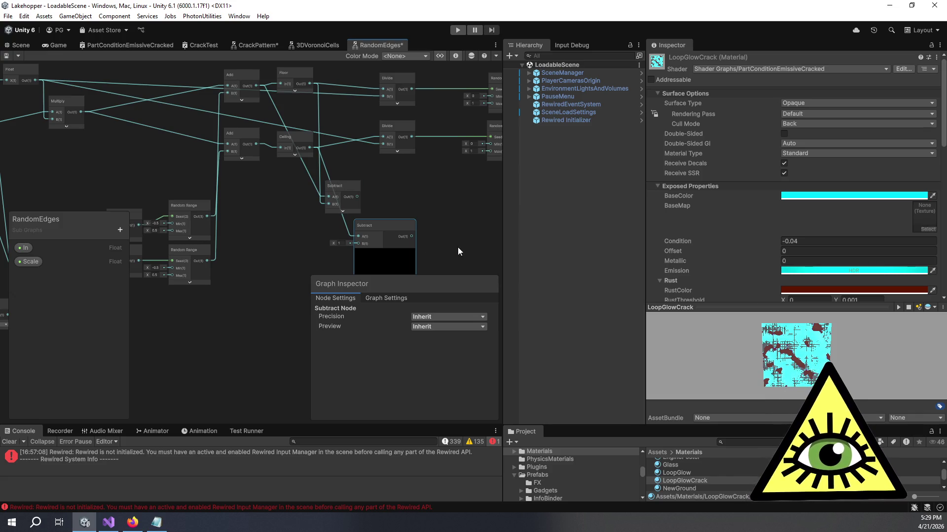
Delete the wire running from Ceiling into the lower Subtract node's A input.
left_click_drag(457, 248, 433, 225)
scroll(358, 182, "down", 3)
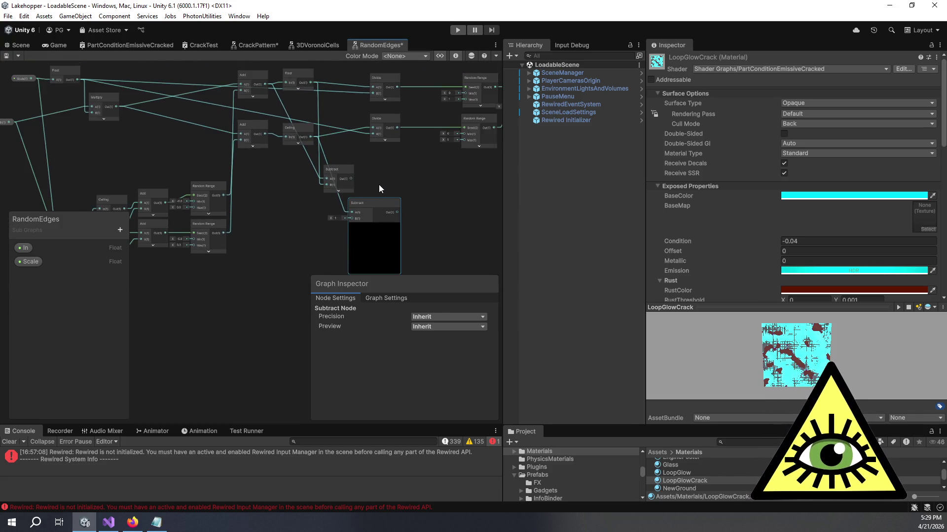
left_click(276, 228)
left_click_drag(278, 228, 264, 236)
left_click_drag(339, 222, 365, 211)
left_click(344, 222)
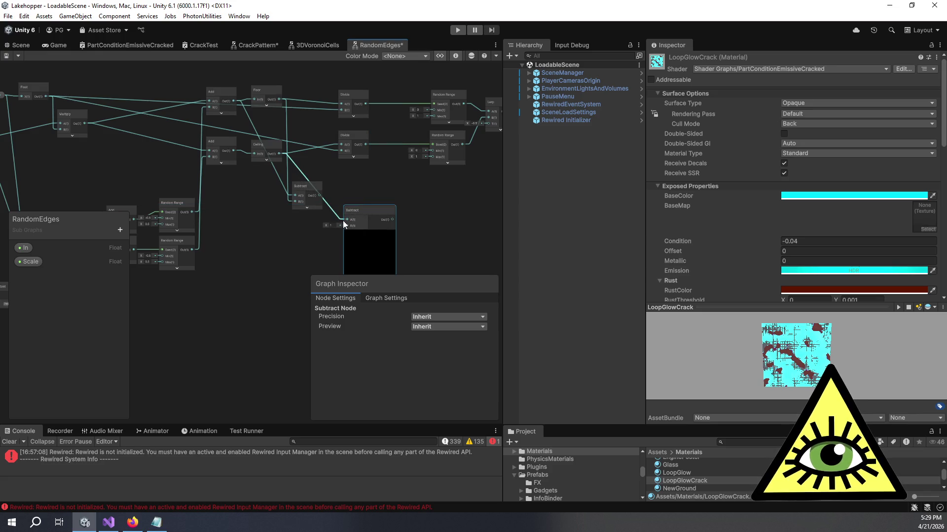
key("Delete")
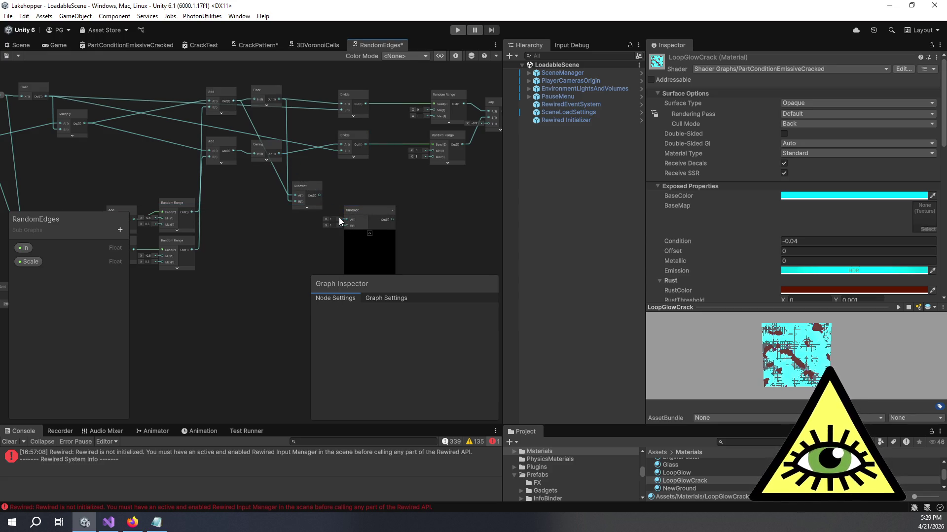
Connect the Ceiling output to the lower Subtract node's B input.
scroll(315, 191, "up", 3)
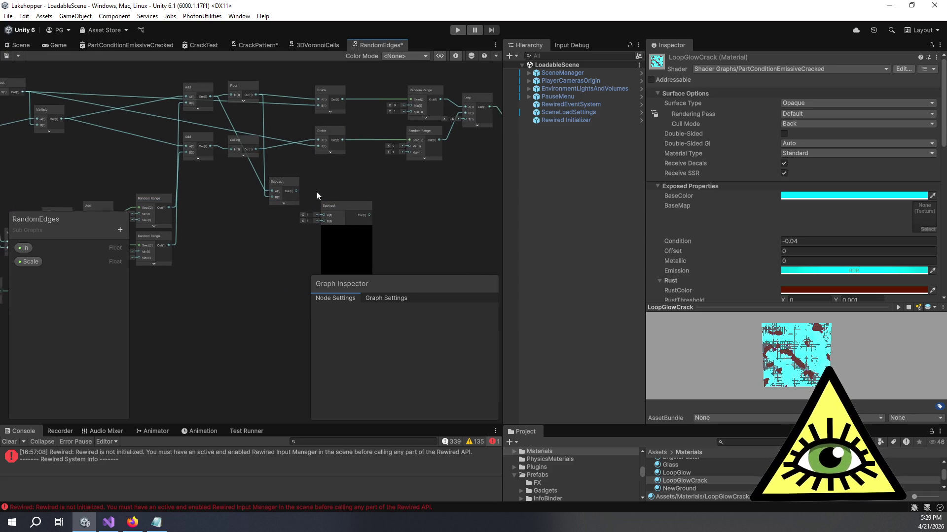
left_click(274, 146)
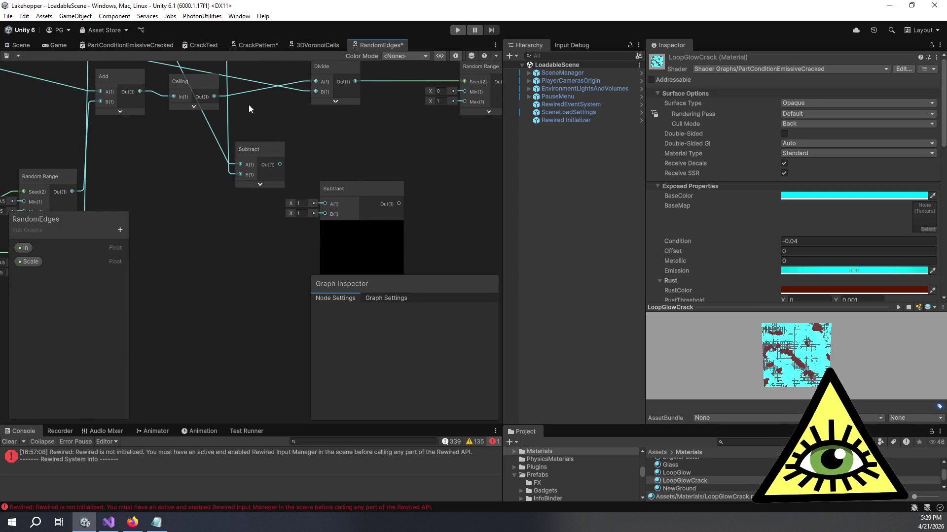
scroll(222, 97, "down", 2)
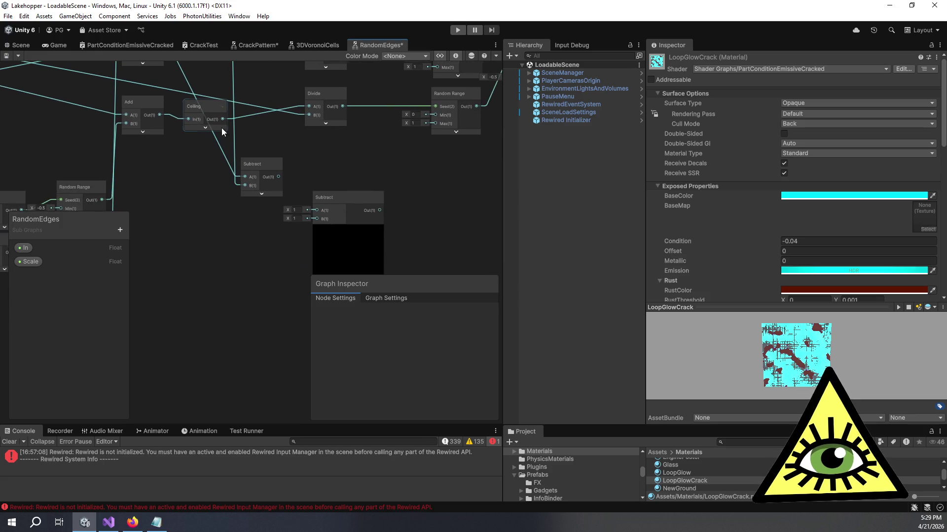
mouse_move(223, 119)
left_mouse_down()
mouse_move(311, 222)
mouse_move(319, 205)
left_mouse_up()
Create an Add node and feed the Subtract result into its B input.
key("space")
type("add")
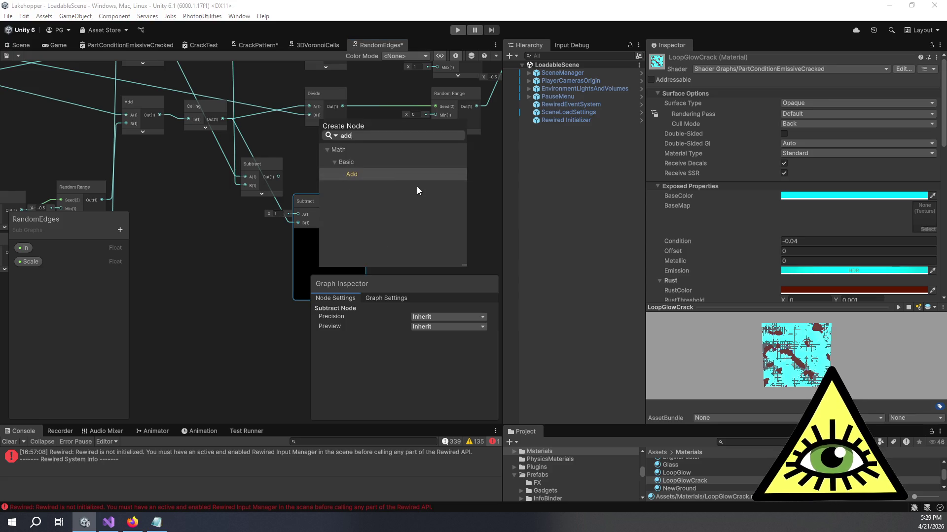
left_click(404, 178)
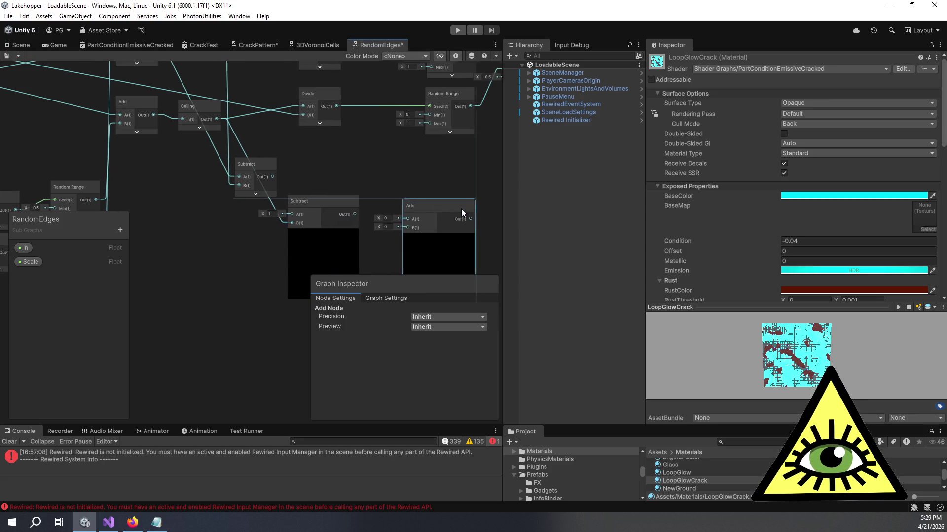
mouse_move(327, 214)
left_mouse_down()
mouse_move(404, 227)
mouse_move(391, 194)
mouse_move(366, 200)
left_mouse_up()
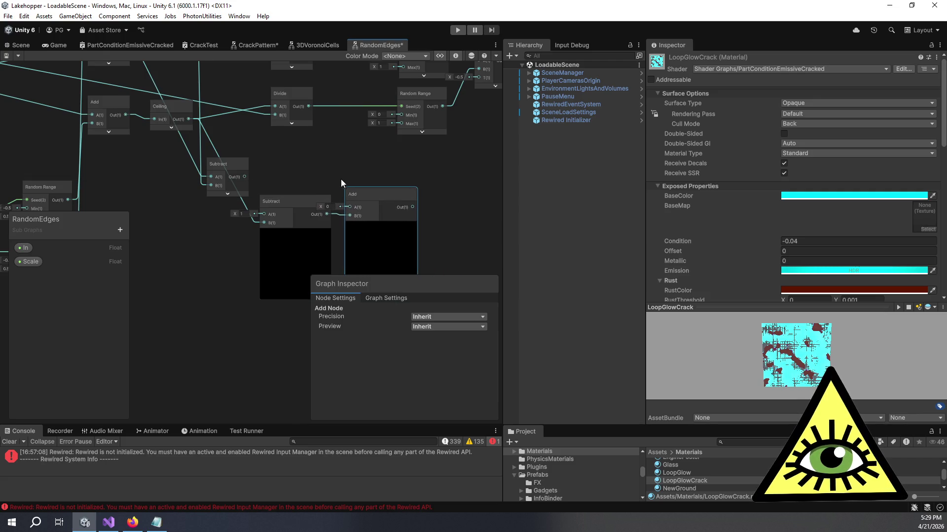
Wire the upper Random Range into Subtract's B and the lower Random Range into Add's A.
scroll(355, 197, "down", 3)
scroll(345, 187, "up", 2)
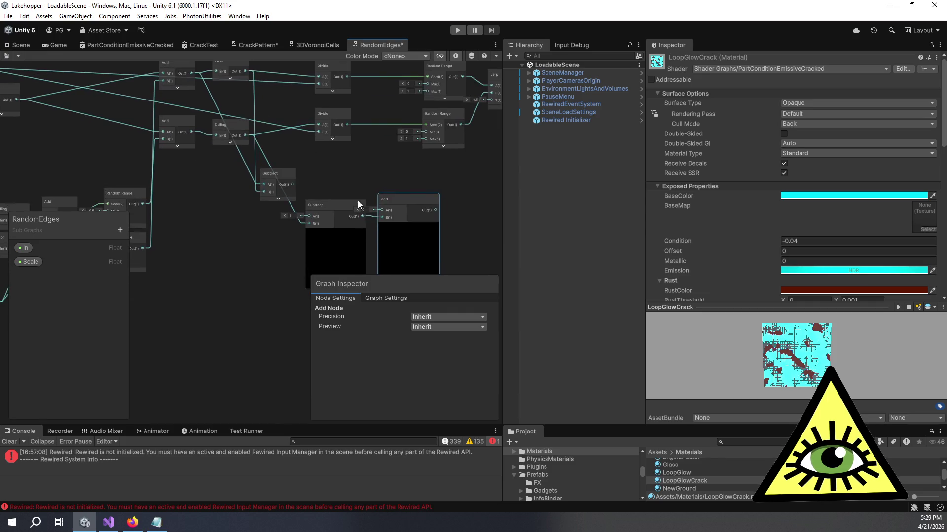
left_click(292, 205)
key("Delete")
mouse_move(291, 206)
left_mouse_down()
mouse_move(318, 214)
mouse_move(354, 206)
mouse_move(315, 202)
mouse_move(356, 156)
mouse_move(396, 170)
mouse_move(328, 184)
mouse_move(364, 184)
left_mouse_up()
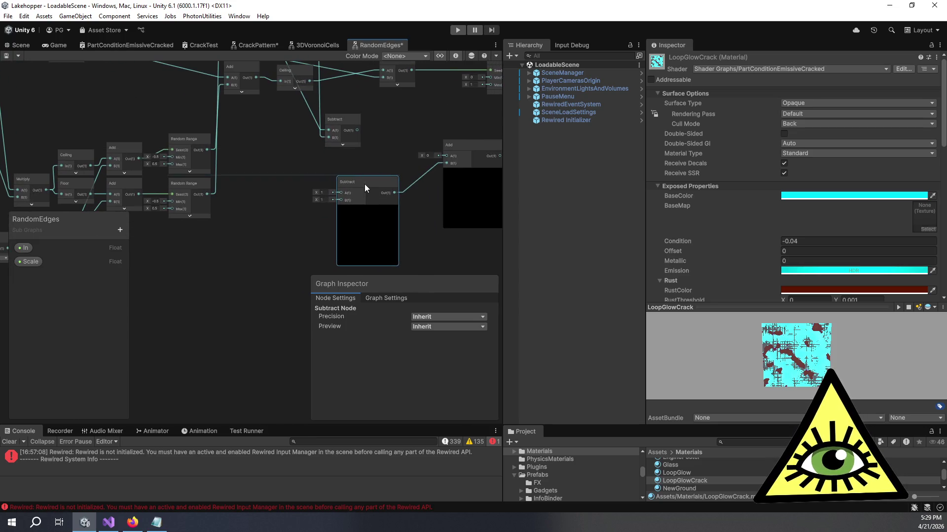
mouse_move(289, 171)
left_mouse_down()
mouse_move(312, 208)
mouse_move(250, 229)
left_mouse_up()
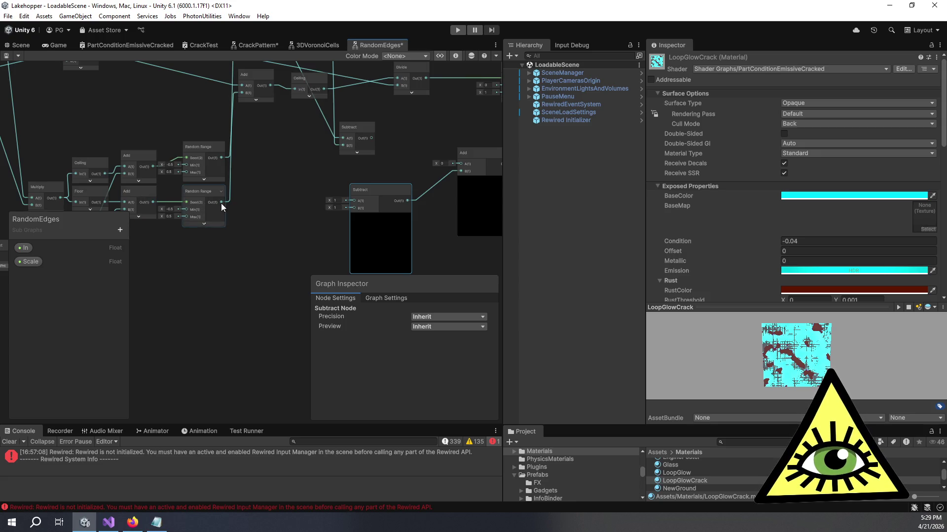
left_click_drag(221, 158, 353, 209)
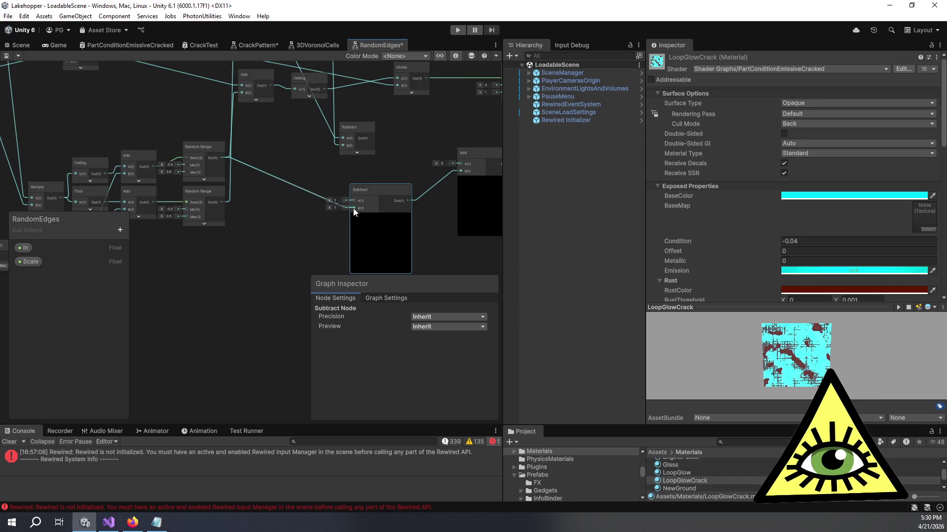
mouse_move(460, 164)
left_mouse_down()
mouse_move(467, 170)
mouse_move(406, 180)
left_mouse_up()
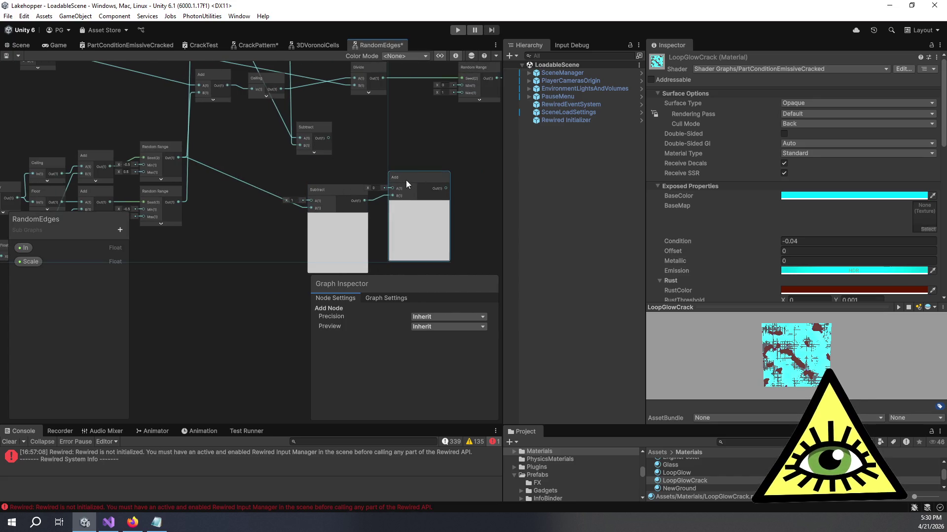
left_click_drag(176, 203, 397, 188)
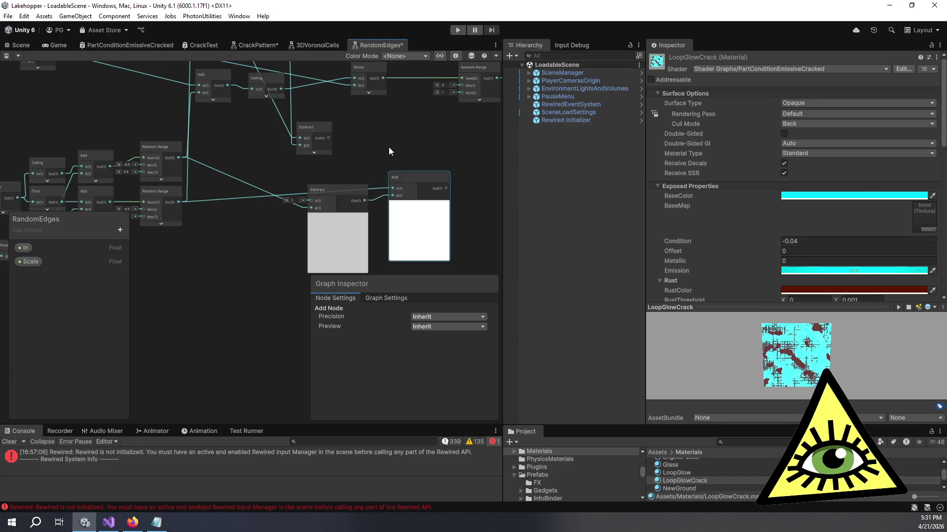
Shift the upper Subtract node right, dismissing the Create Node search without adding anything.
mouse_move(383, 151)
left_mouse_down()
mouse_move(344, 135)
mouse_move(363, 145)
mouse_move(344, 143)
mouse_move(306, 211)
left_mouse_up()
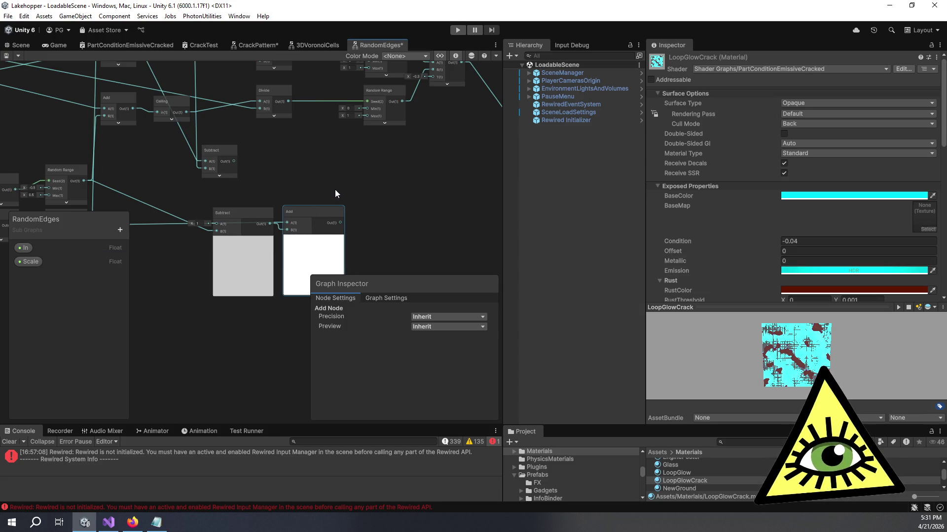
scroll(339, 176, "down", 2)
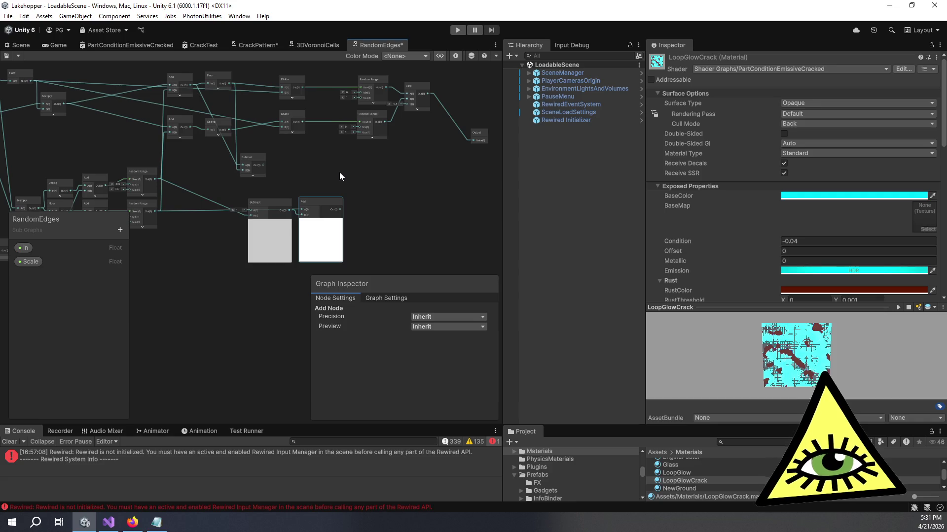
left_click_drag(344, 169, 359, 176)
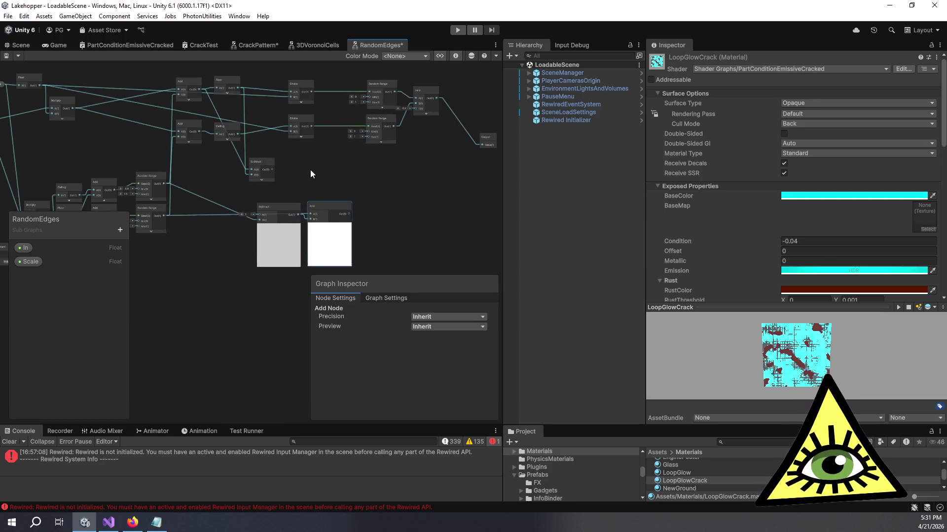
scroll(310, 171, "up", 3)
left_click(294, 179)
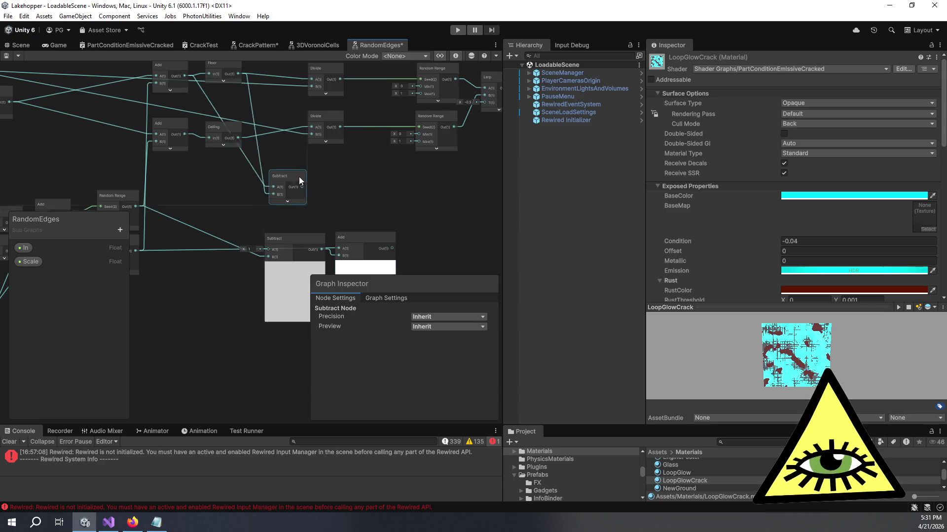
left_click_drag(294, 180, 325, 182)
key("Delete")
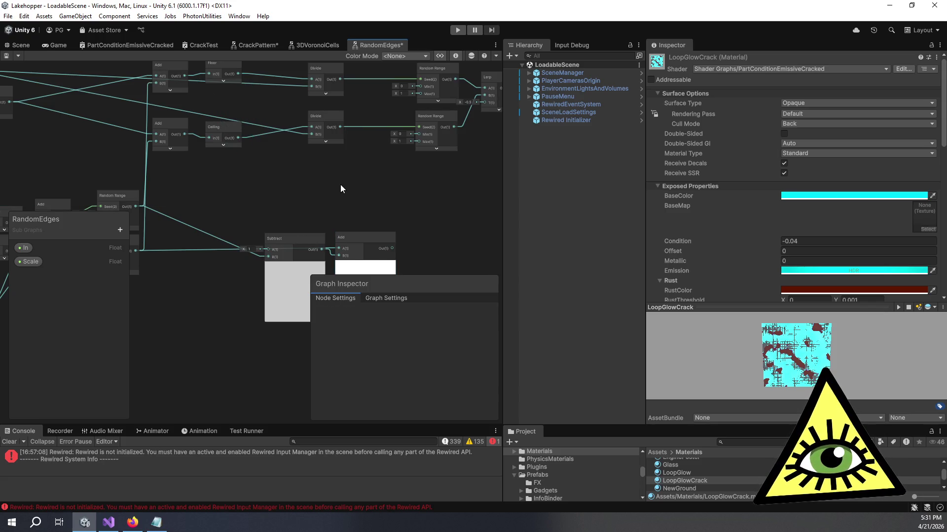
key("space")
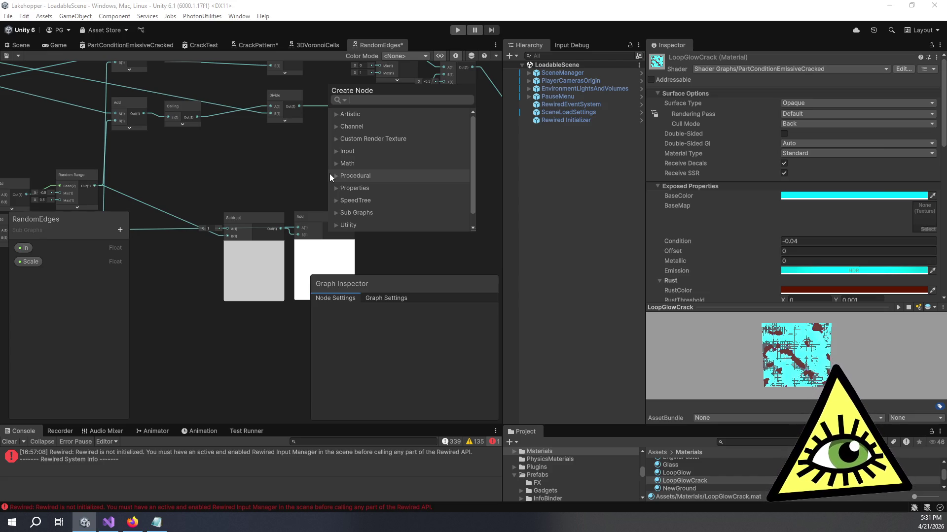
left_click(321, 172)
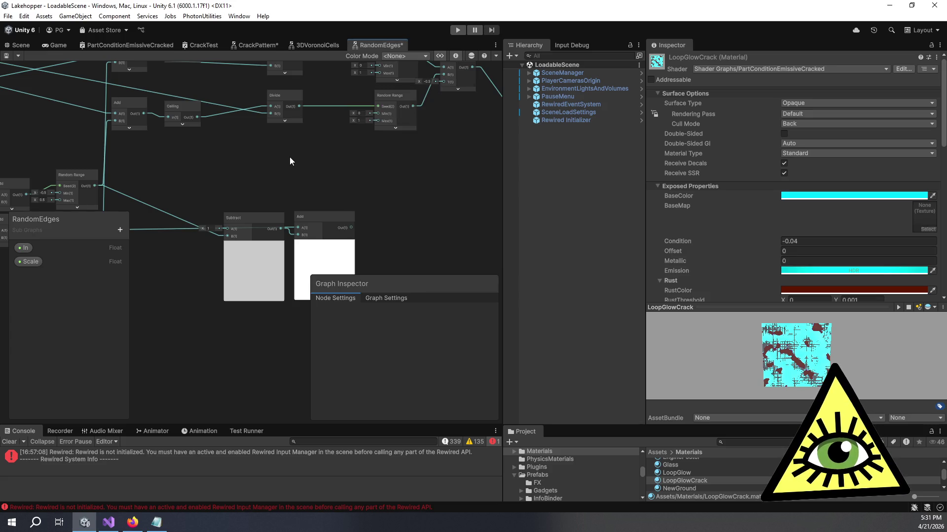
Place the Subtract node down and right, next to the Subtract and Add pair.
left_click_drag(307, 176, 328, 209)
left_click_drag(400, 206, 351, 194)
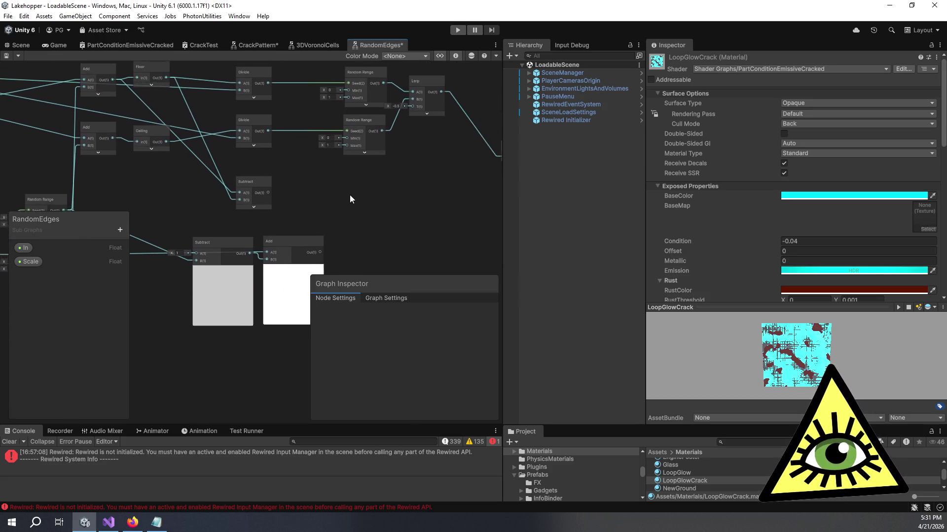
left_click_drag(244, 183, 291, 196)
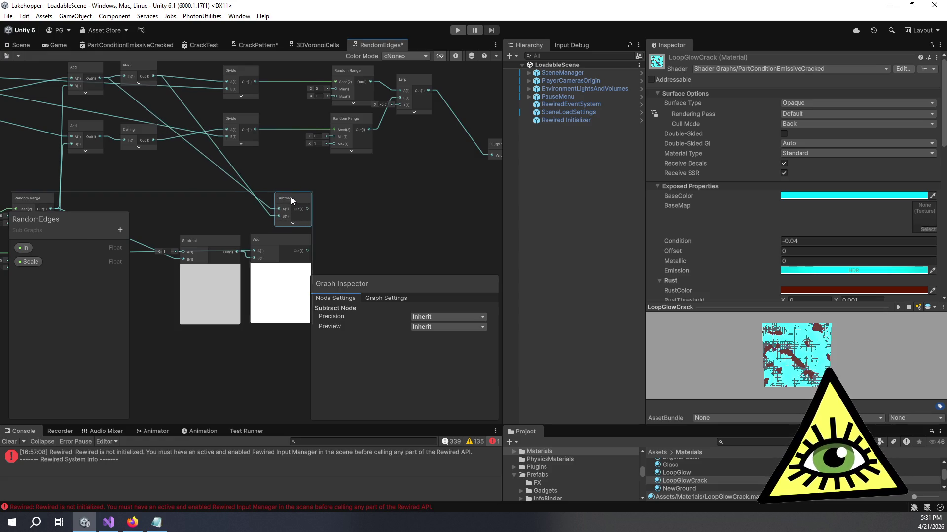
left_click_drag(375, 206, 336, 191)
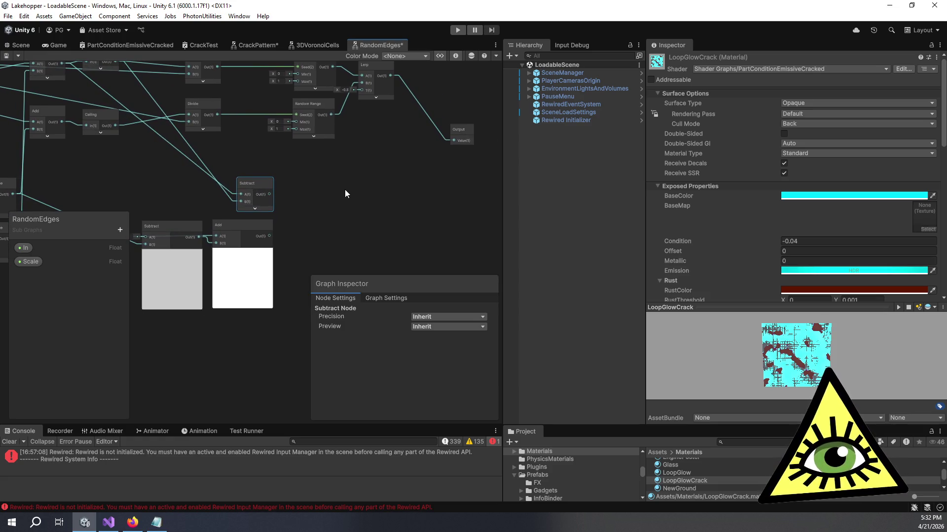
Add a Divide node that divides the Subtract result by the Add result.
mouse_move(266, 227)
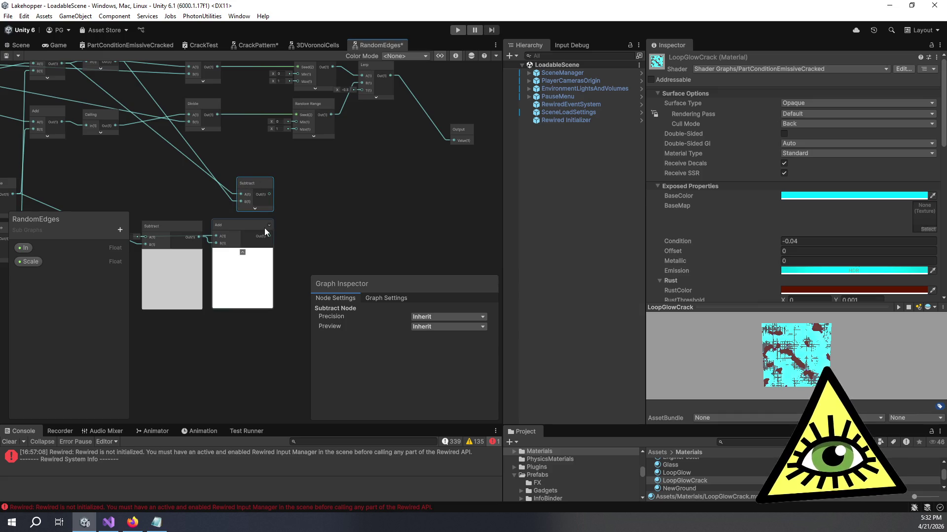
key("space")
type("divid")
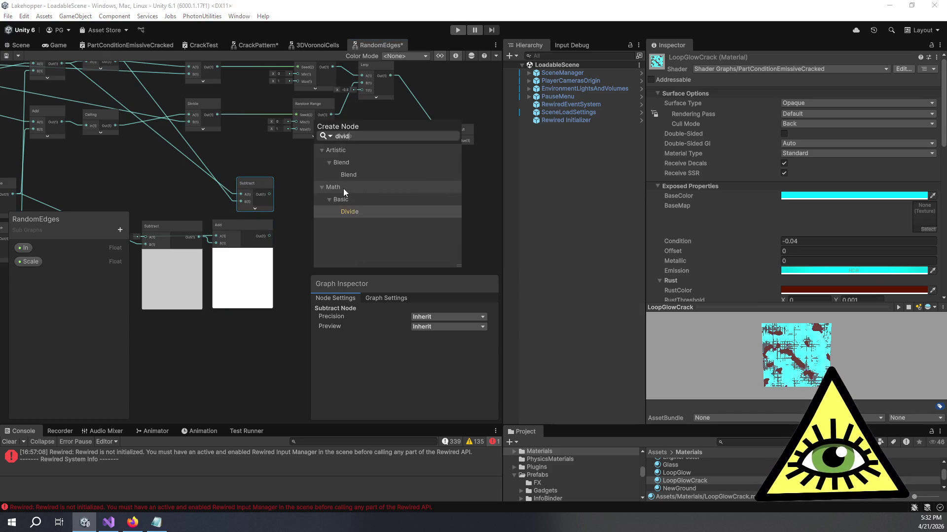
key("Return")
mouse_move(269, 195)
left_mouse_down()
mouse_move(313, 235)
mouse_move(306, 193)
left_mouse_up()
left_click_drag(276, 233, 305, 212)
Connect the Divide output to the Lerp node's T input and let the shader recompile.
scroll(306, 212, "down", 1)
scroll(348, 193, "up", 1)
scroll(370, 223, "down", 1)
scroll(369, 223, "up", 1)
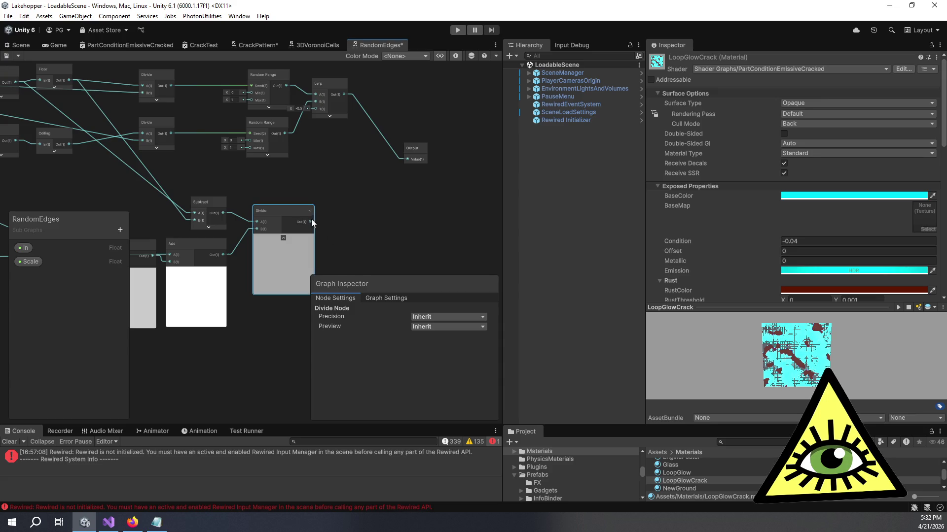
left_click_drag(315, 136, 316, 111)
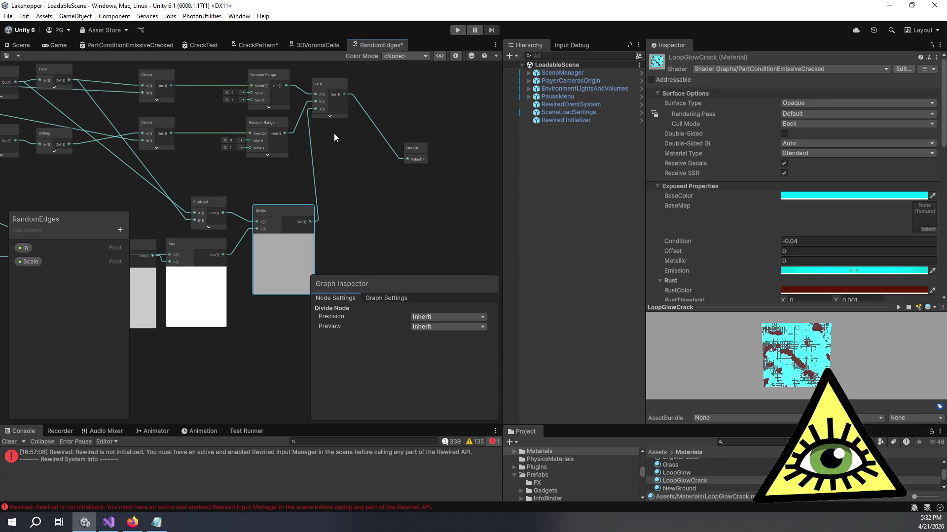
scroll(463, 246, "down", 1)
scroll(461, 232, "up", 1)
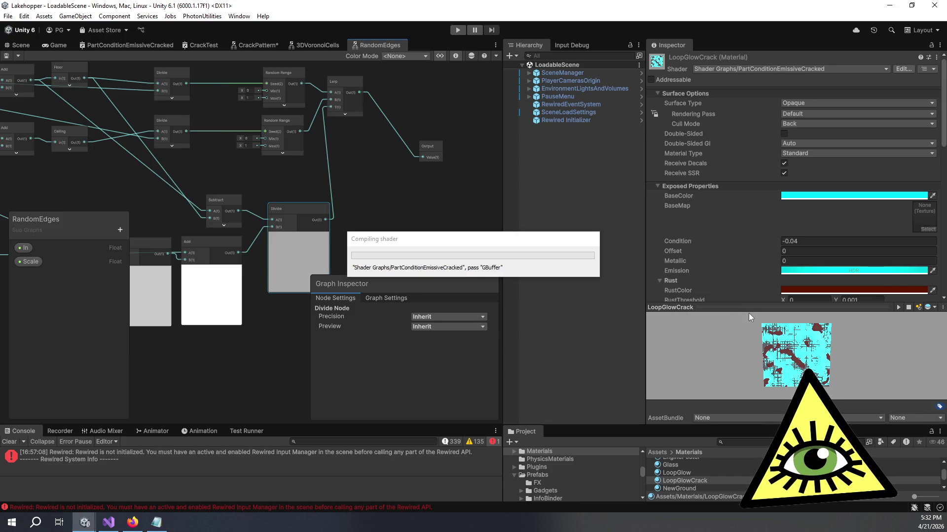
Enlarge the LoopGlowCrack material preview and set the CrackPattern Float to 3.26.
mouse_move(750, 307)
left_mouse_down()
mouse_move(730, 195)
mouse_move(698, 152)
left_mouse_up()
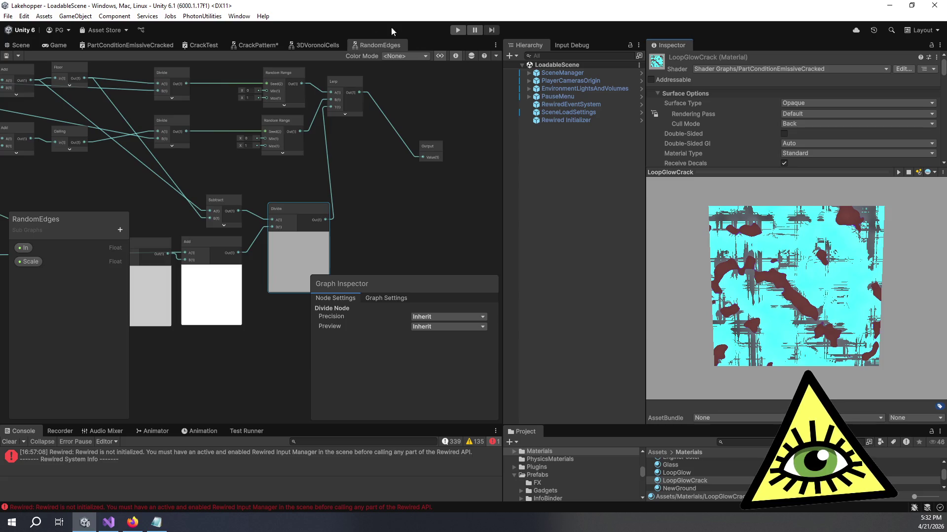
left_click(245, 46)
scroll(389, 235, "up", 5)
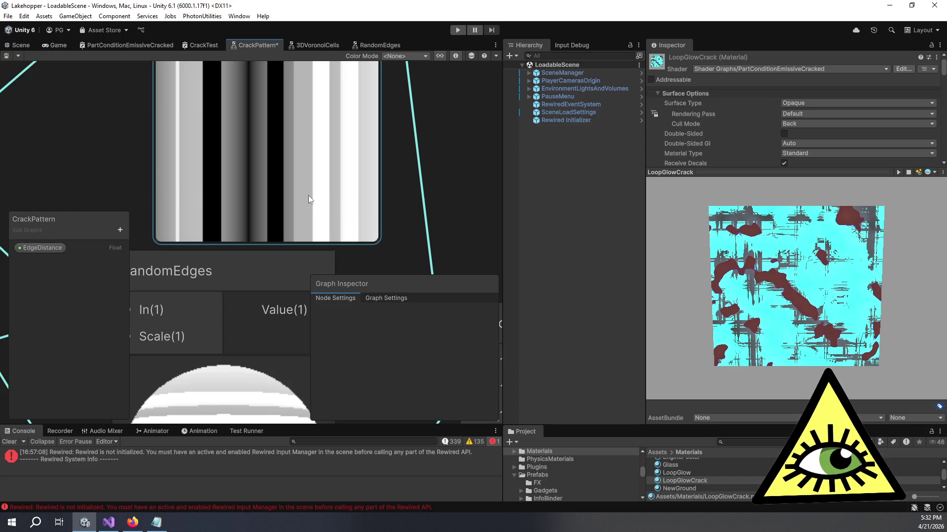
scroll(309, 194, "down", 5)
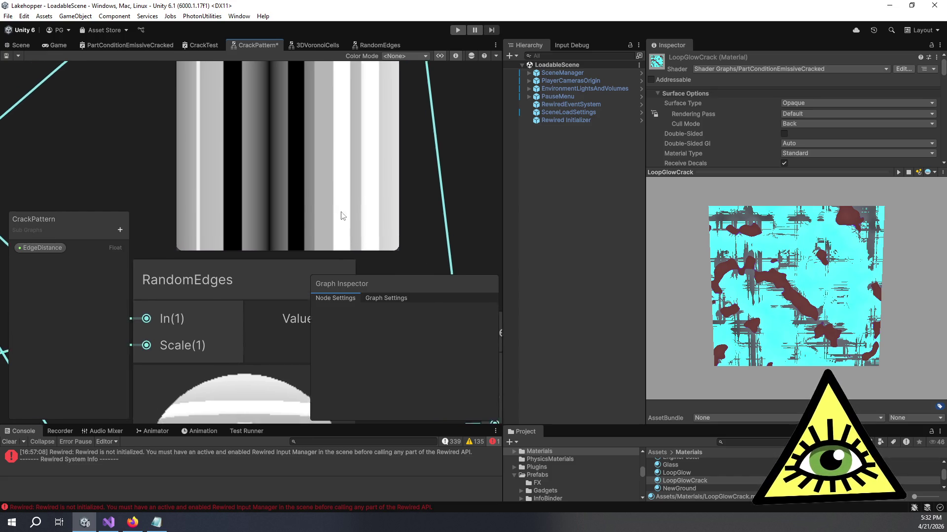
scroll(318, 227, "down", 1)
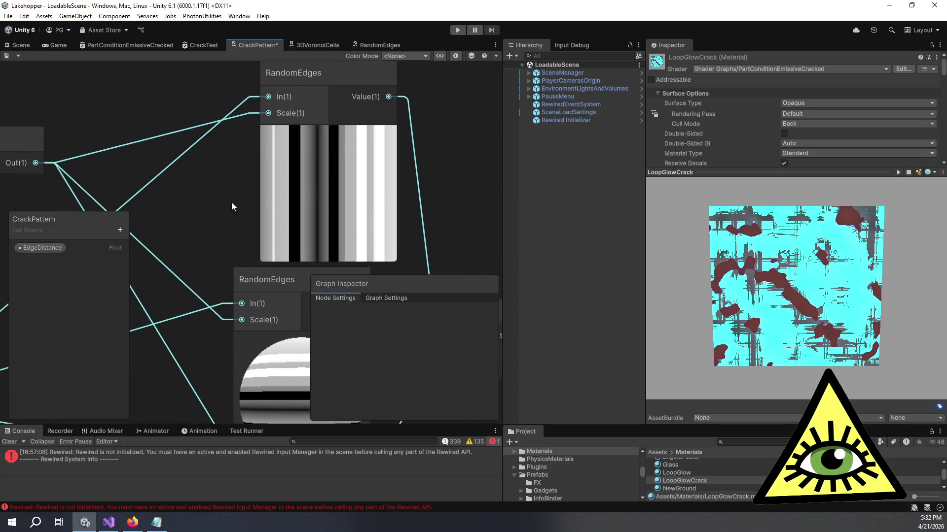
scroll(291, 191, "down", 3)
mouse_move(63, 162)
left_mouse_down()
mouse_move(125, 155)
mouse_move(23, 155)
mouse_move(48, 153)
left_mouse_up()
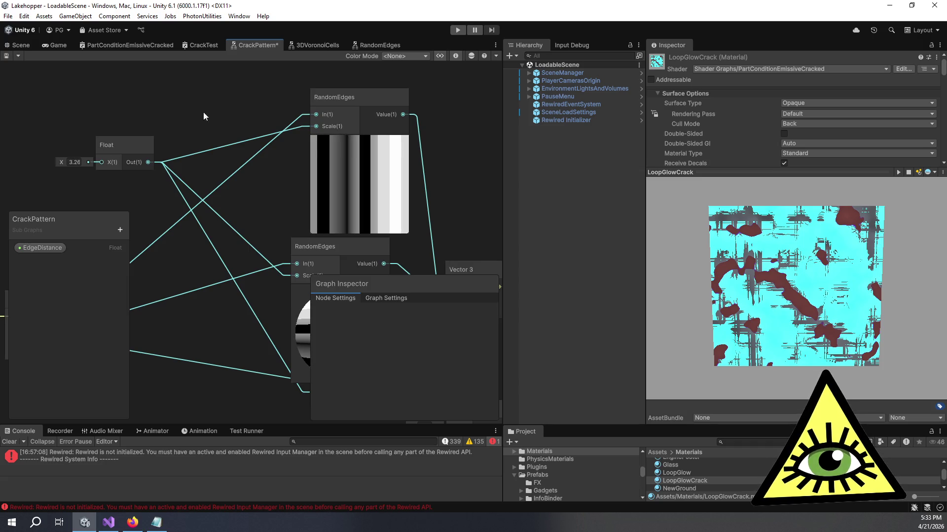
left_click(378, 45)
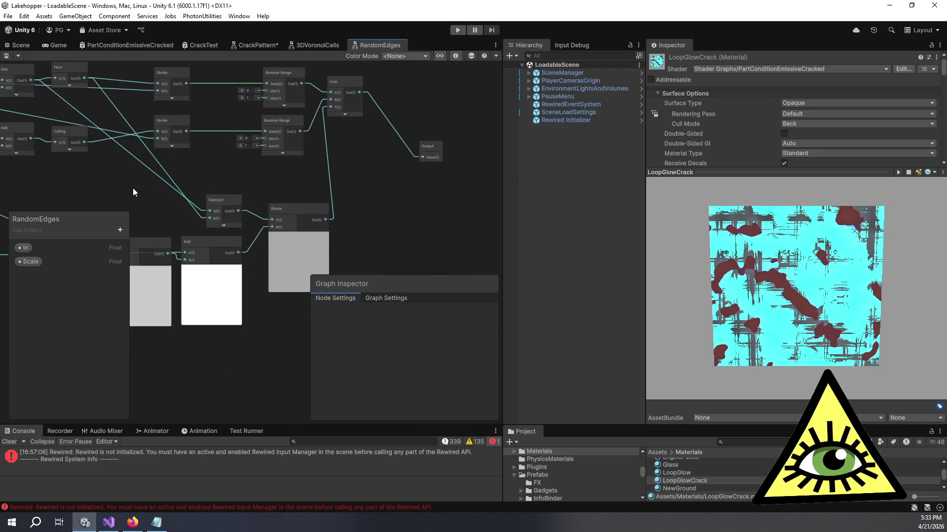
Delete the Constant node so the Float uses its own value, then save to recompile.
left_click(200, 186)
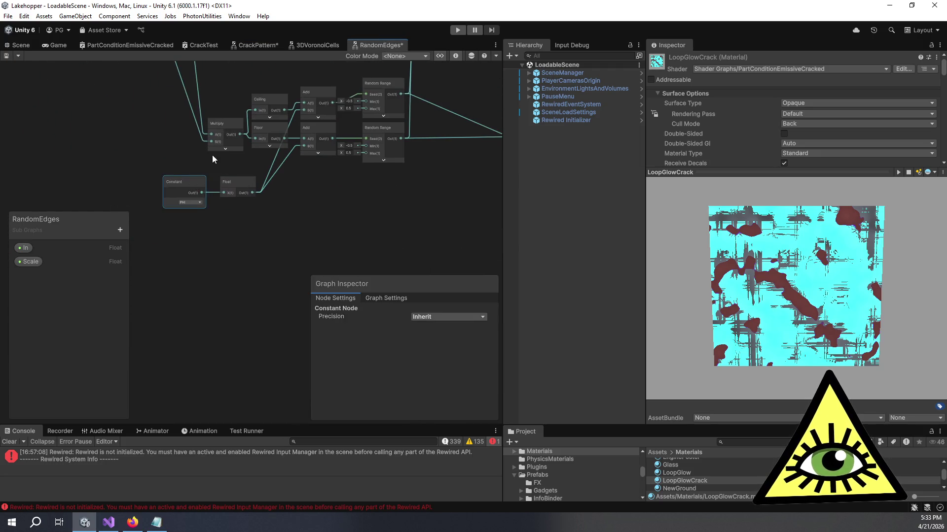
key("Delete")
left_click(207, 192)
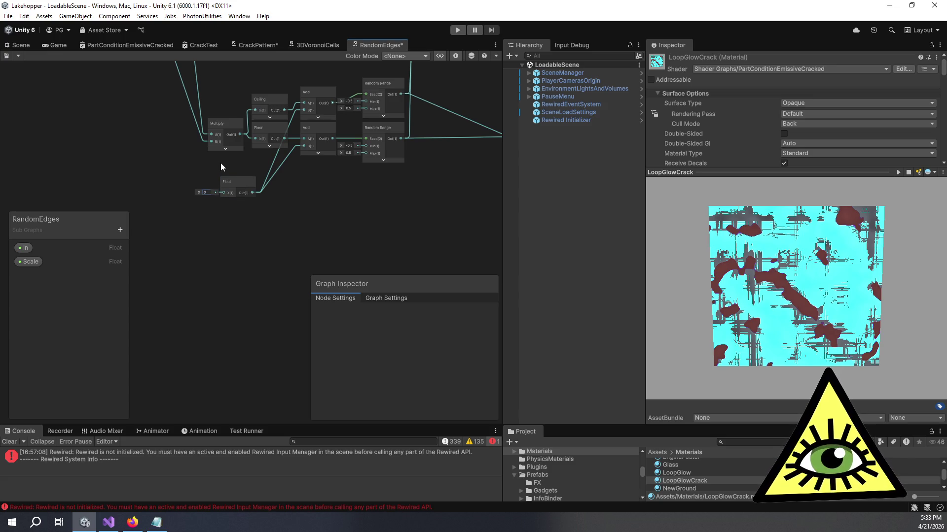
key("ctrl+s")
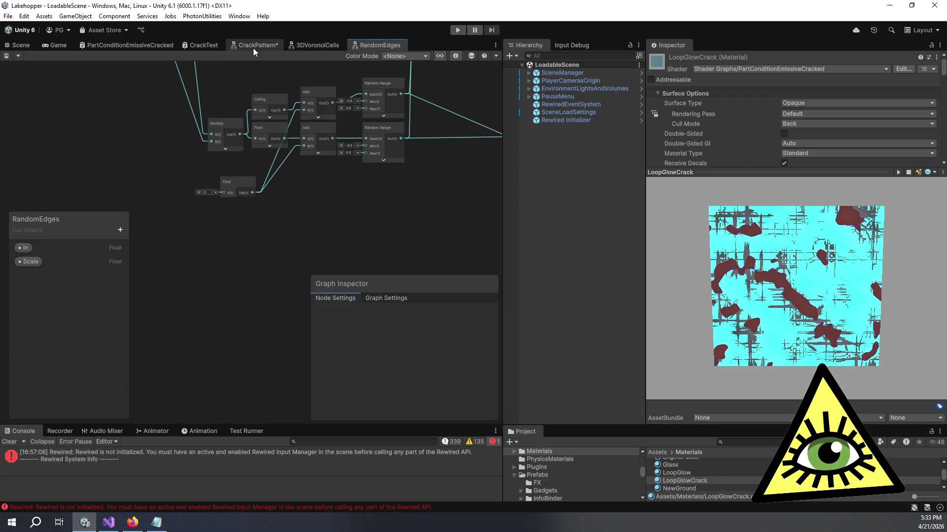
left_click(248, 47)
Reset the CrackPattern Float to 0, then tune it up to 2.53.
left_click_drag(439, 145, 403, 149)
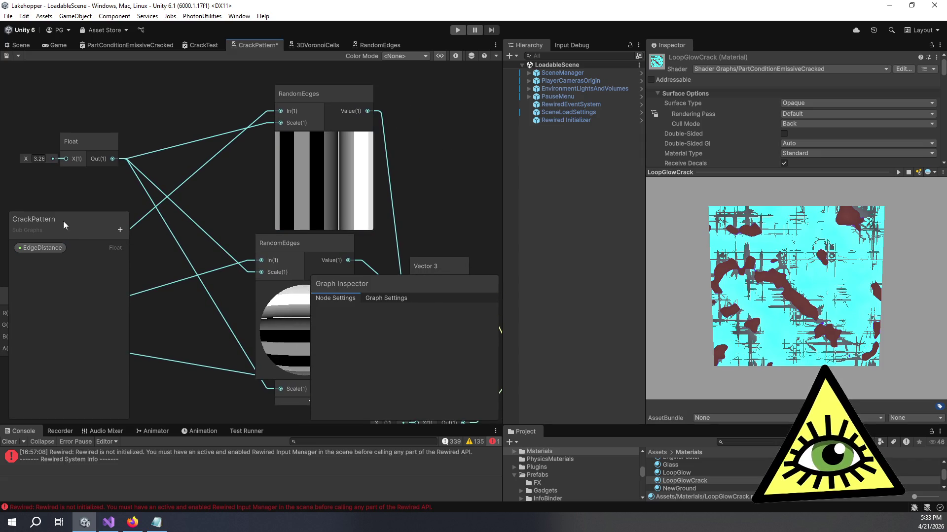
mouse_move(25, 156)
left_mouse_down()
mouse_move(49, 157)
mouse_move(16, 158)
mouse_move(49, 152)
mouse_move(15, 157)
mouse_move(941, 159)
mouse_move(12, 158)
mouse_move(172, 163)
mouse_move(69, 167)
mouse_move(25, 164)
mouse_move(24, 155)
left_mouse_up()
double_click(37, 158)
type("0")
key("Return")
left_click(24, 145)
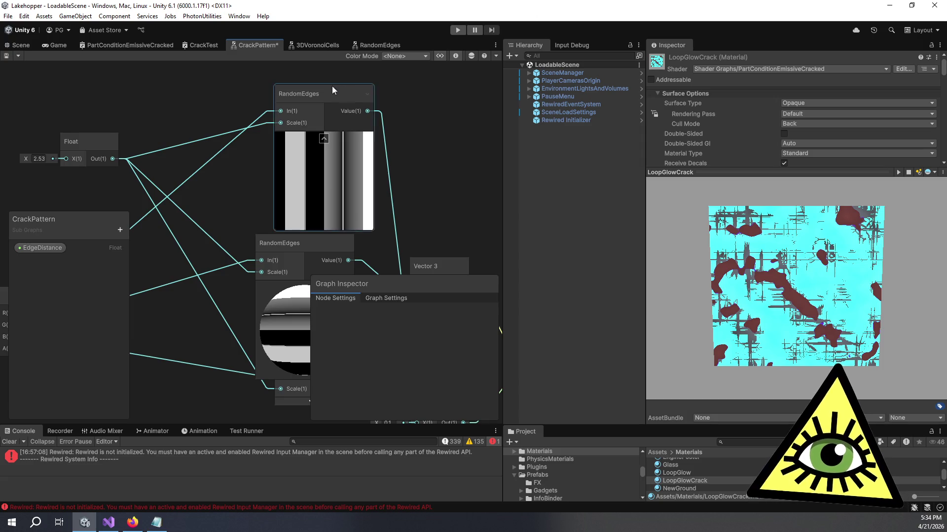
left_click(380, 45)
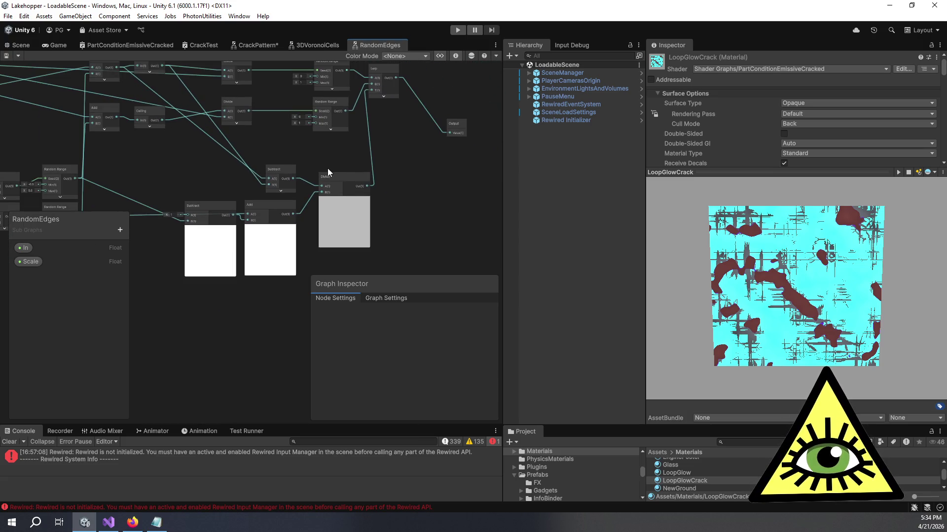
Pan across RandomEdges to inspect the Random Range, Subtract, Add and Divide node chain.
mouse_move(328, 167)
left_mouse_down()
mouse_move(307, 184)
mouse_move(374, 189)
left_mouse_up()
scroll(344, 188, "up", 2)
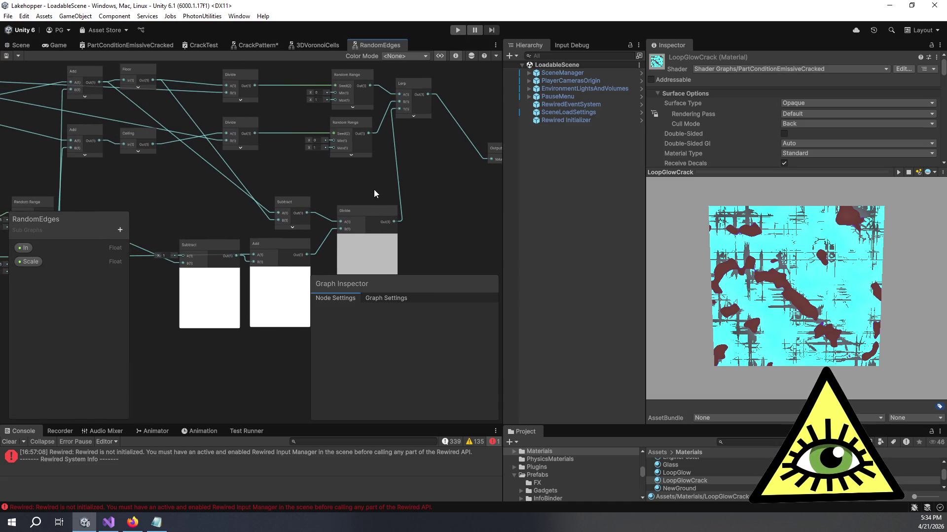
left_click_drag(306, 173, 340, 138)
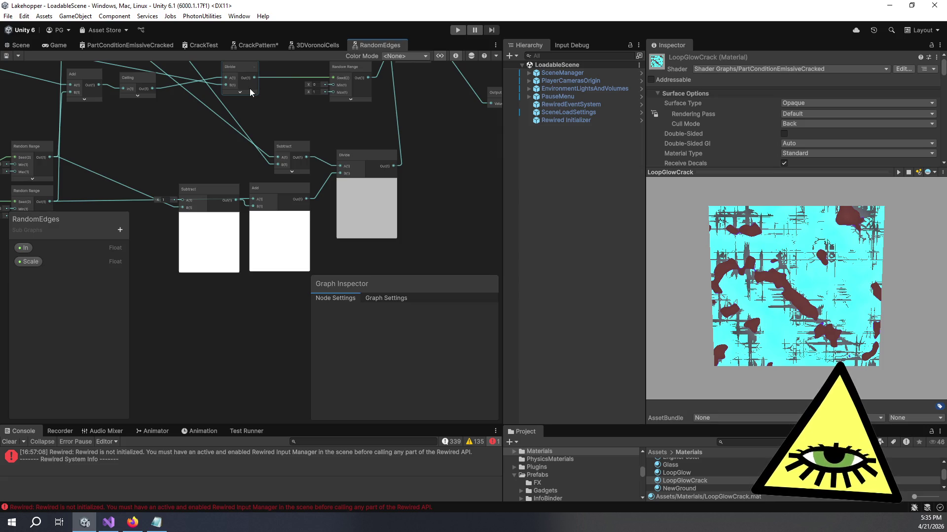
mouse_move(310, 102)
left_mouse_down()
mouse_move(399, 170)
mouse_move(375, 133)
mouse_move(402, 147)
mouse_move(359, 129)
mouse_move(378, 148)
left_mouse_up()
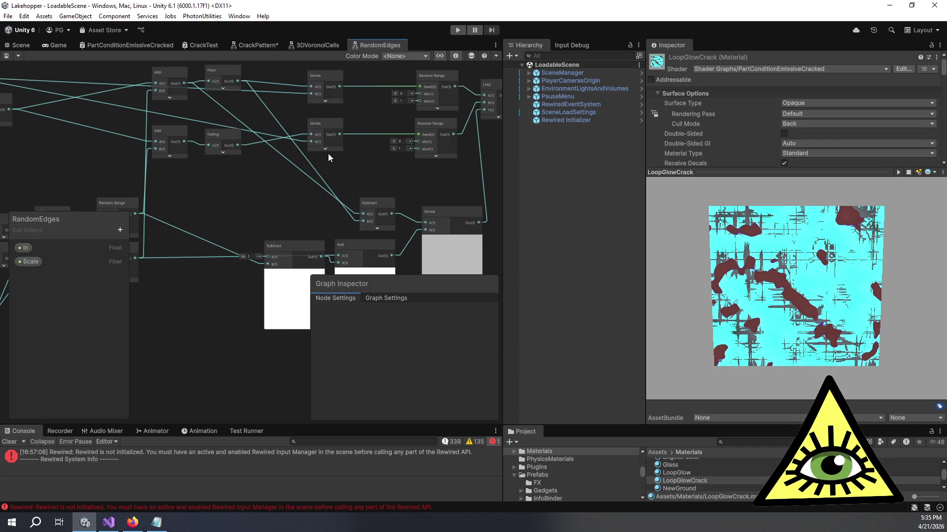
left_click_drag(329, 155, 298, 85)
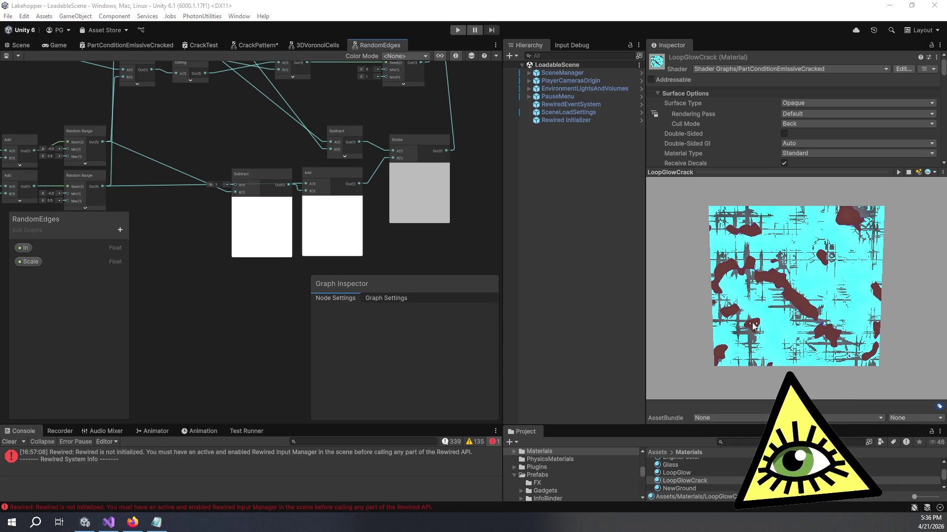
key("alt+Tab")
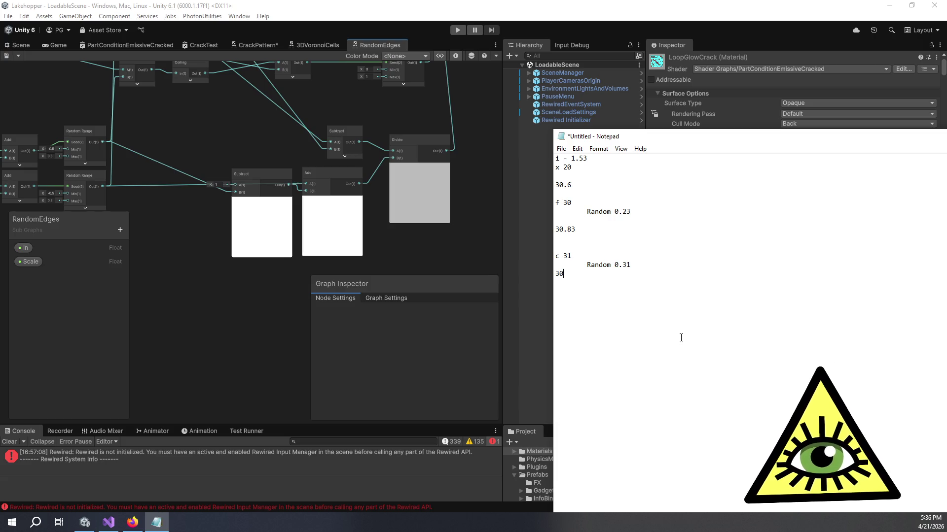
Note 'values 0 to 1', 'Floor random = +0.25', 'Ceiling Random+0.5' and 'interval is 1.25' in Notepad.
type("values 0 to 1")
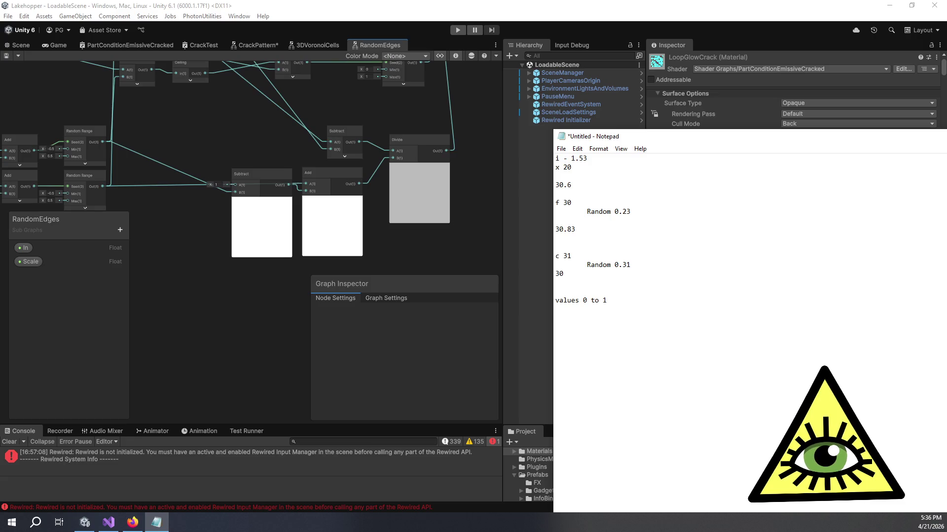
type("Floor random = ")
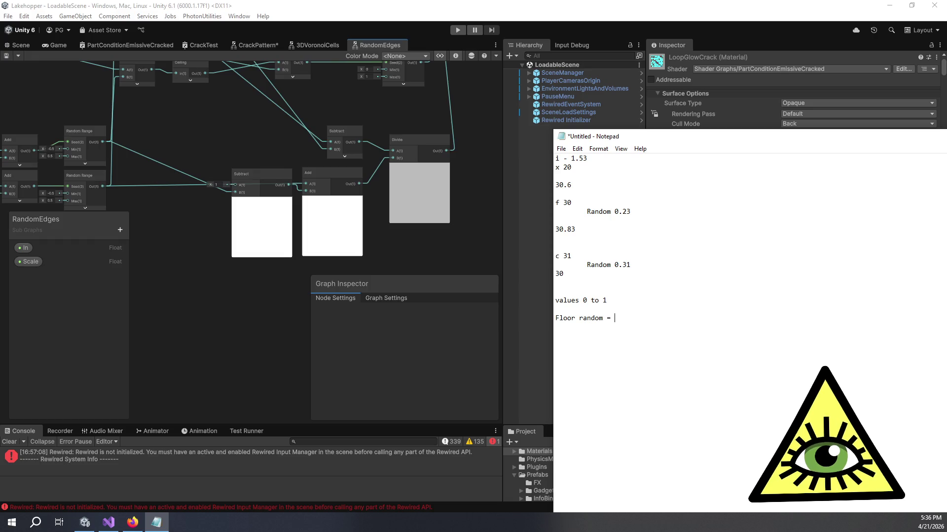
type("+0.25")
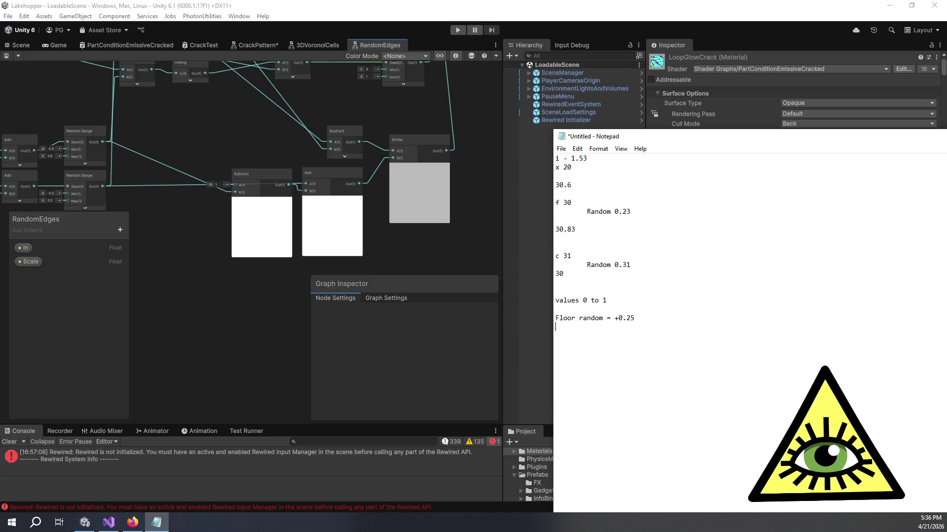
key("Return")
type("C")
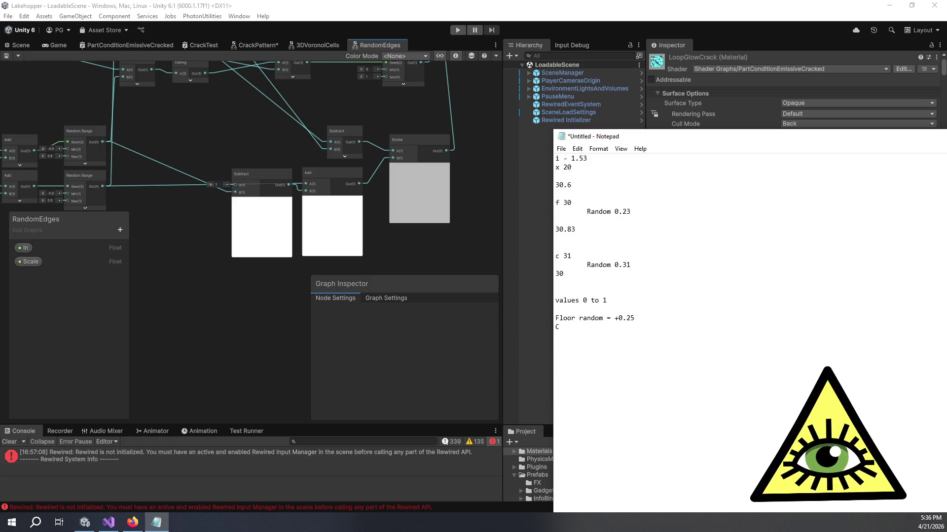
type("eiling")
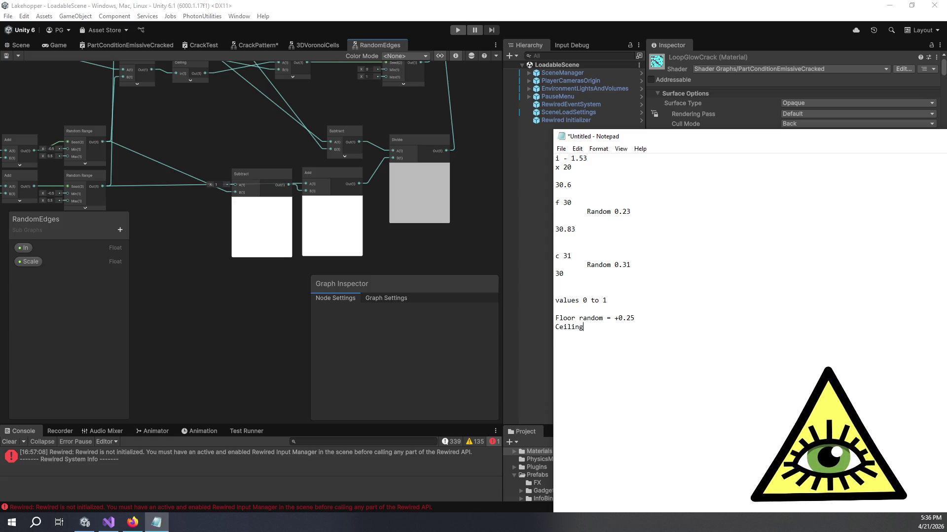
type(" Random")
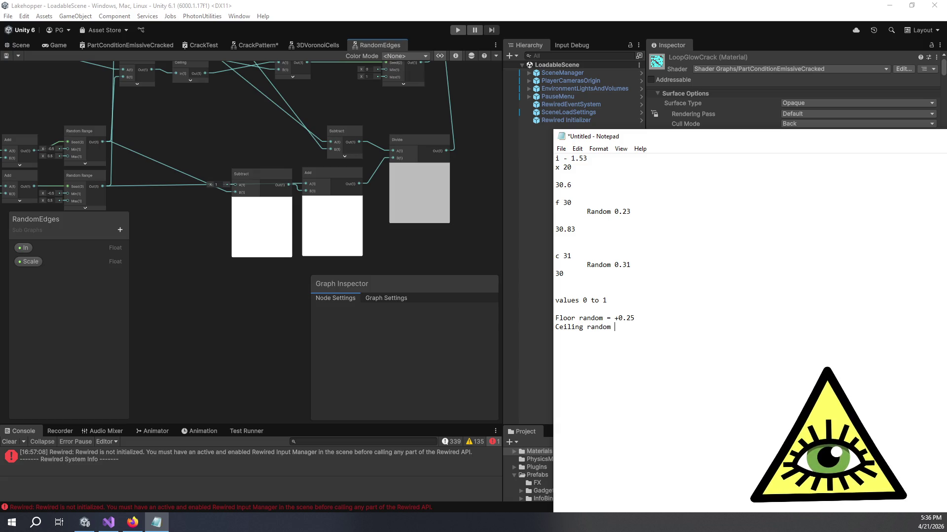
type("+0.5")
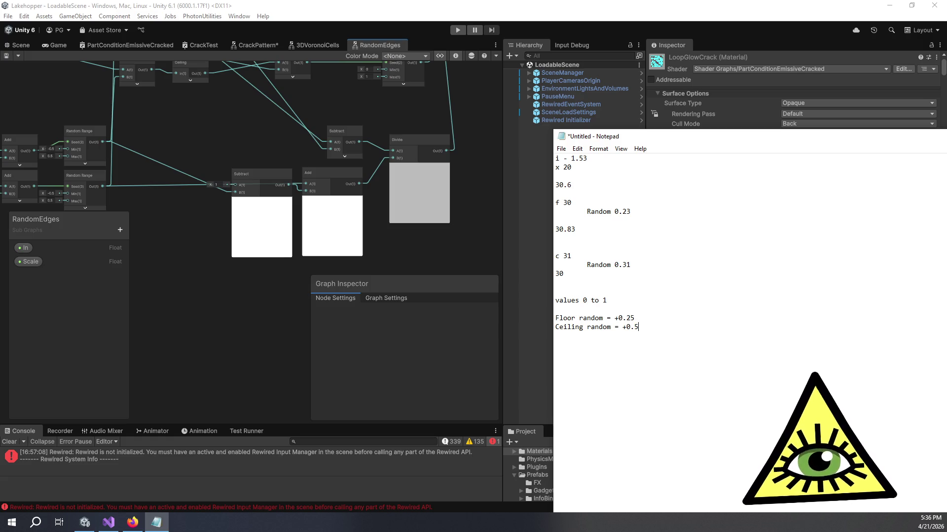
key("Return")
key("Return")
type("inter")
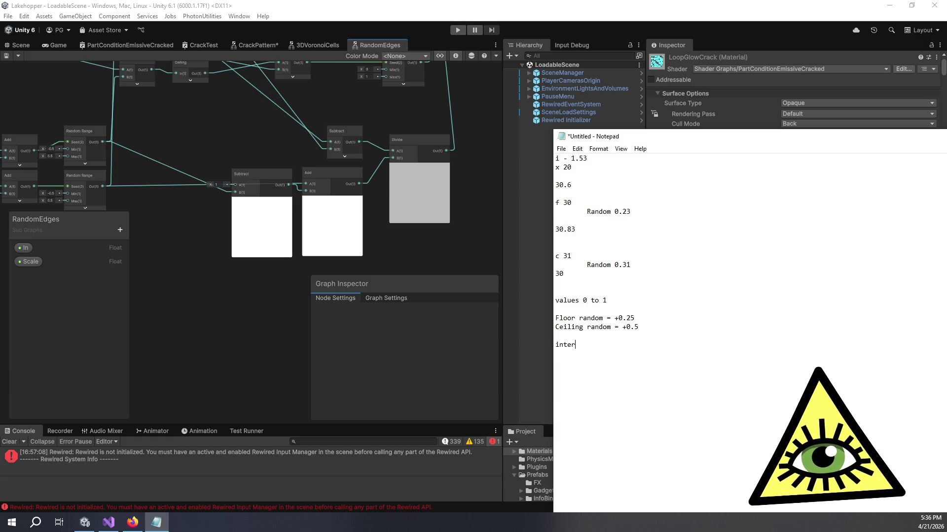
type("val is 1.25")
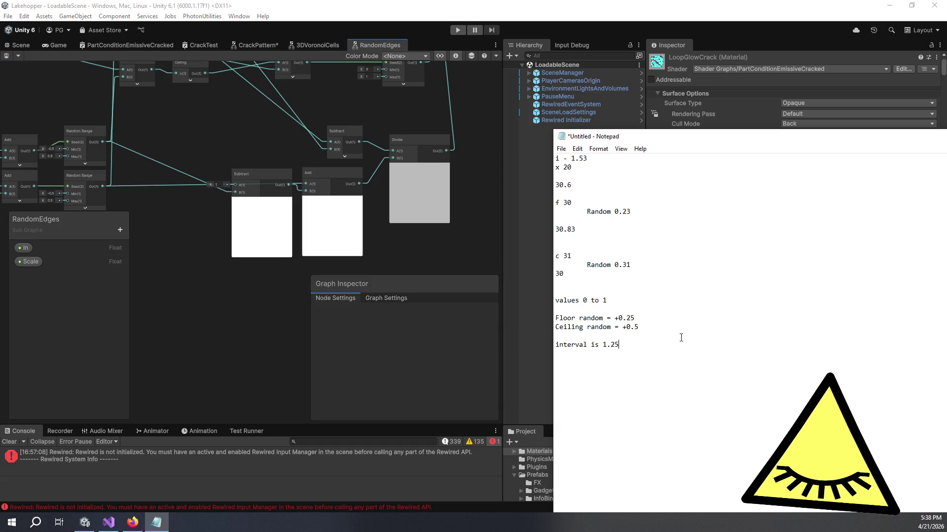
left_click(380, 191)
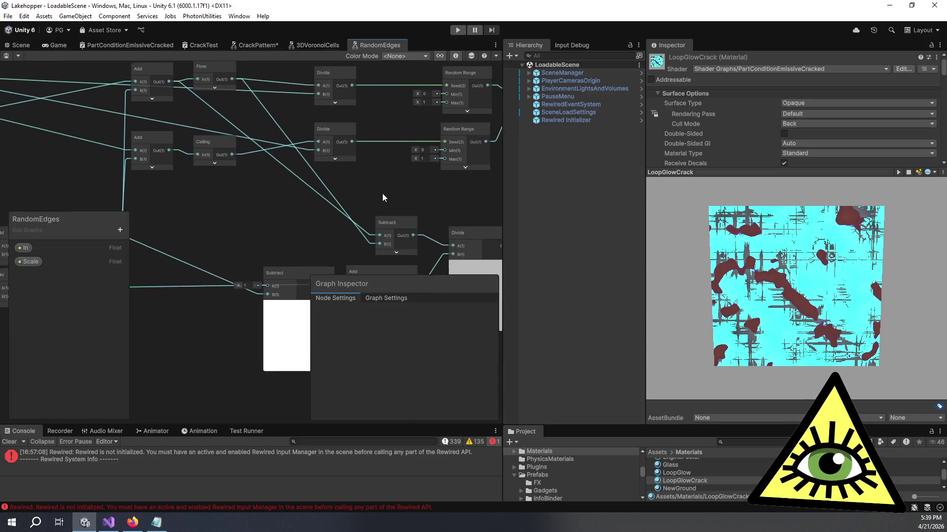
scroll(379, 191, "up", 2)
left_click_drag(208, 124, 167, 96)
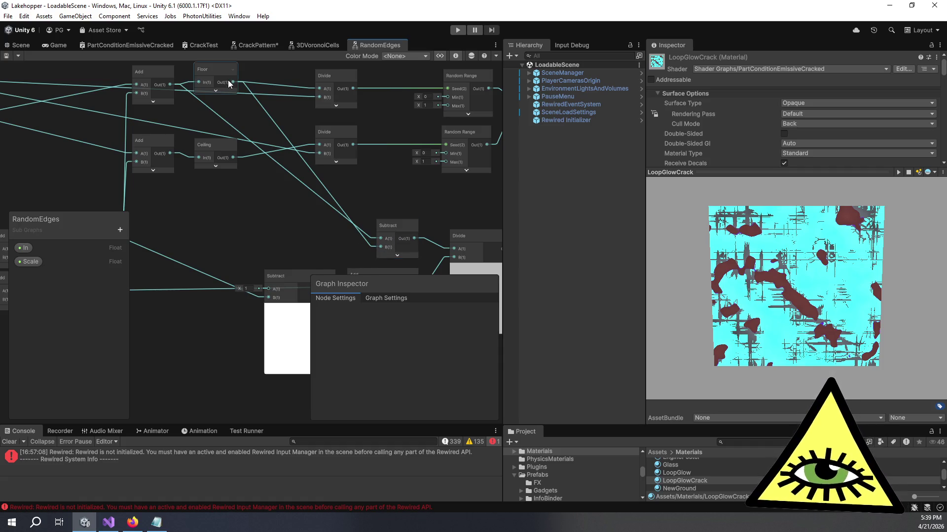
mouse_move(410, 208)
left_mouse_down()
mouse_move(351, 168)
mouse_move(344, 125)
left_mouse_up()
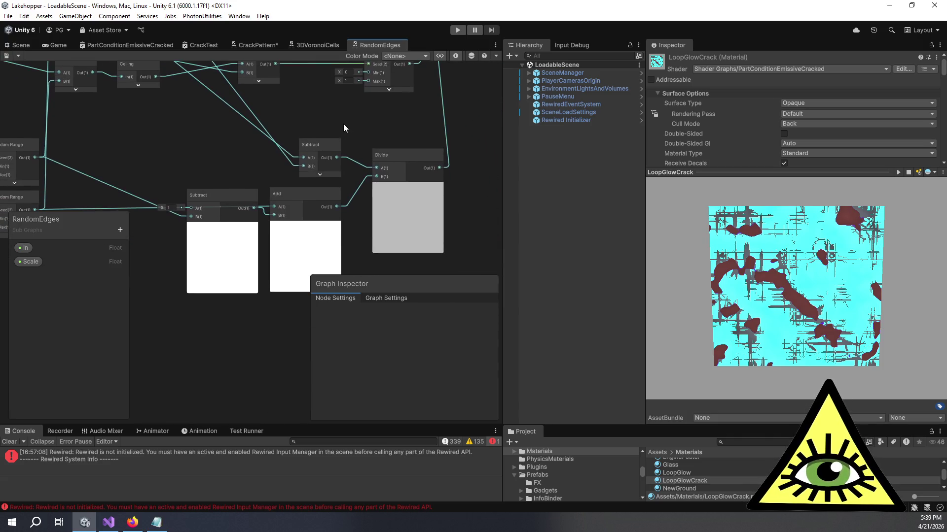
mouse_move(330, 173)
left_mouse_down()
mouse_move(385, 135)
mouse_move(346, 141)
left_mouse_up()
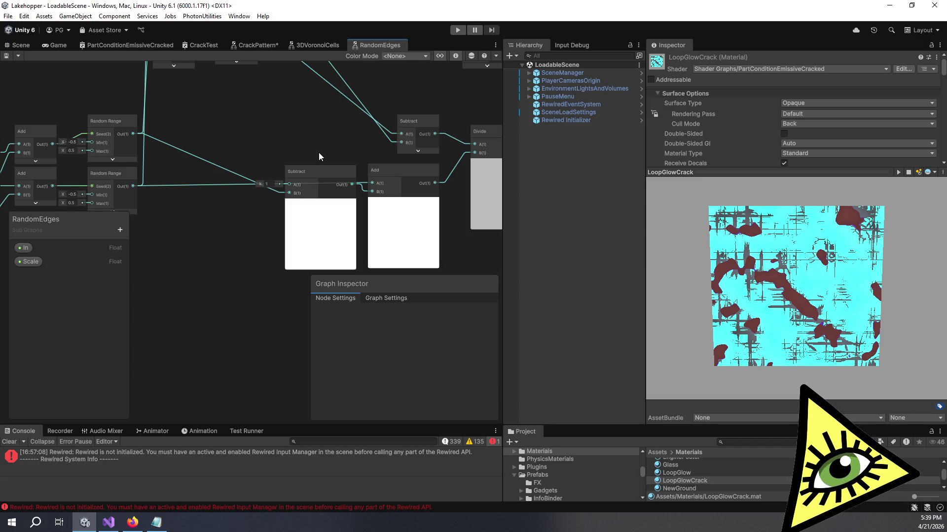
scroll(309, 107, "down", 3)
left_click_drag(308, 108, 306, 170)
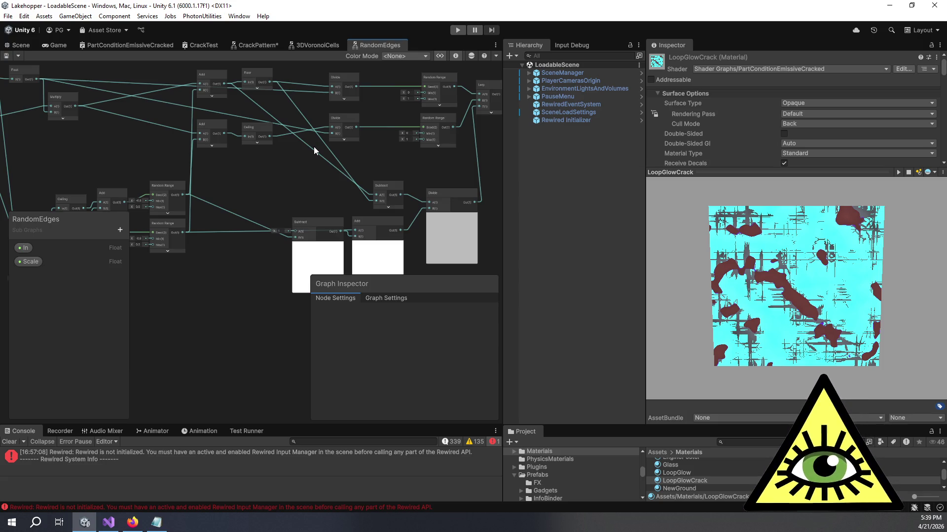
scroll(330, 150, "up", 4)
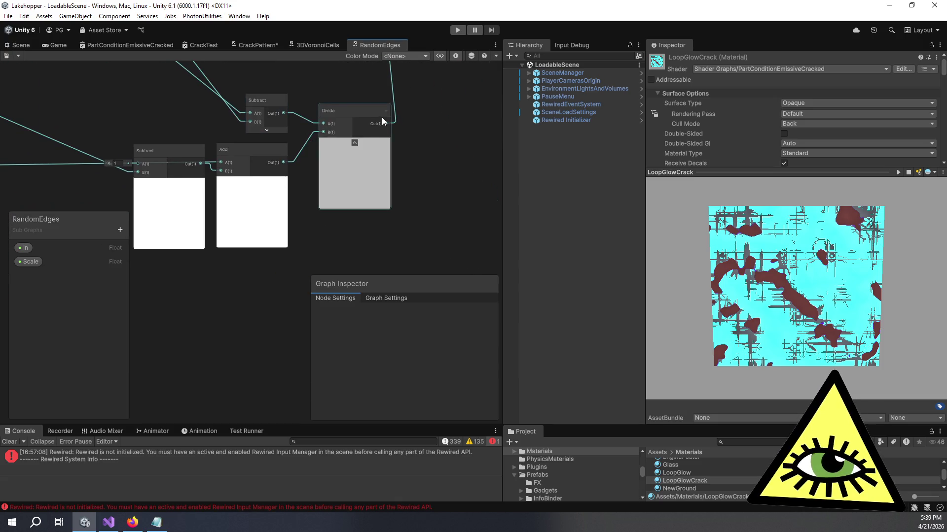
left_click_drag(410, 111, 387, 208)
scroll(362, 123, "down", 2)
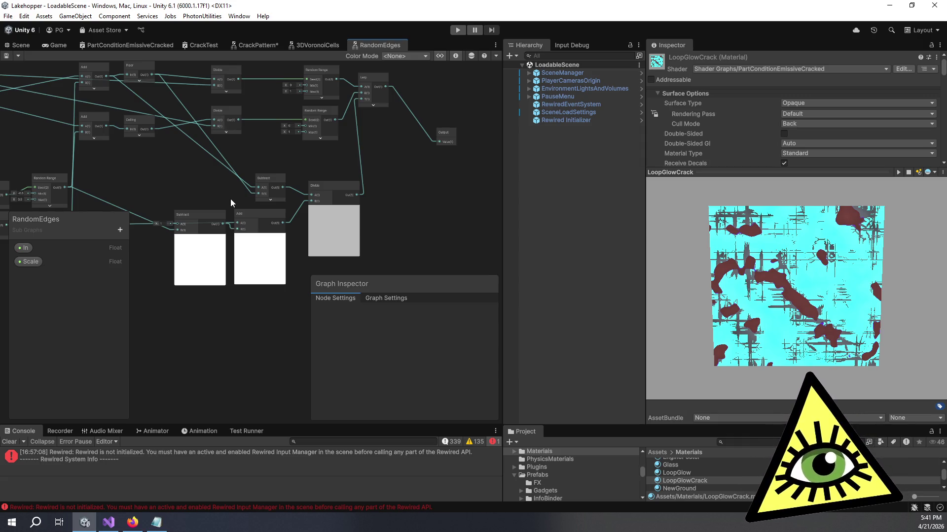
Detach the Random Range wires from the B inputs of both Add nodes.
mouse_move(140, 140)
left_mouse_down()
mouse_move(287, 126)
mouse_move(283, 156)
mouse_move(331, 165)
left_mouse_up()
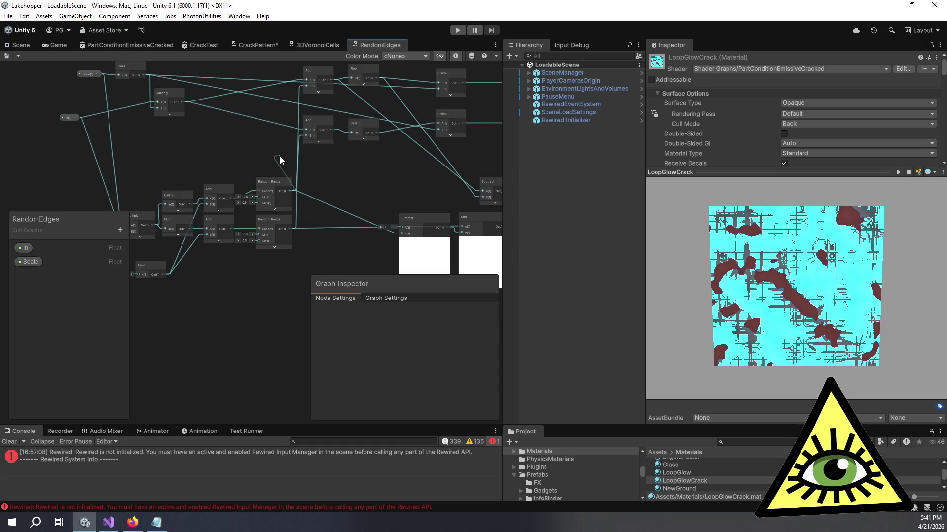
left_click_drag(284, 155, 284, 156)
key("Escape")
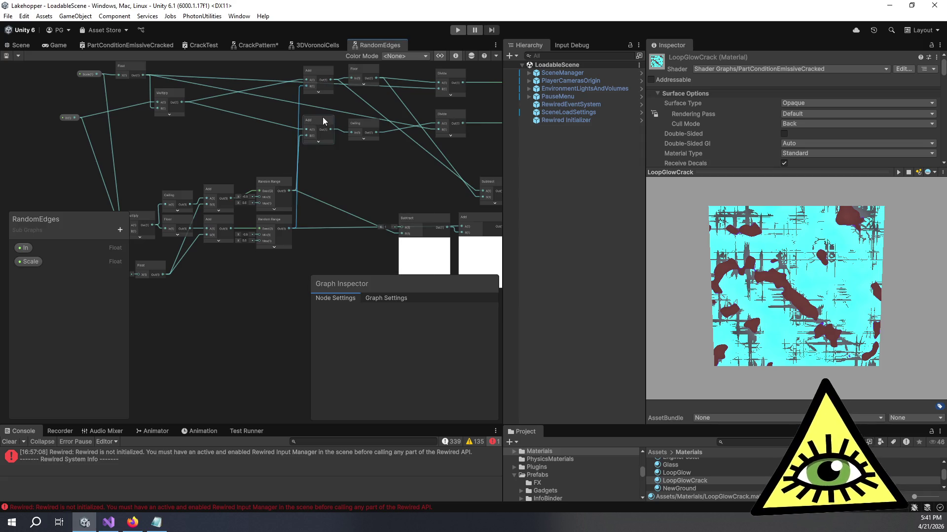
key("Delete")
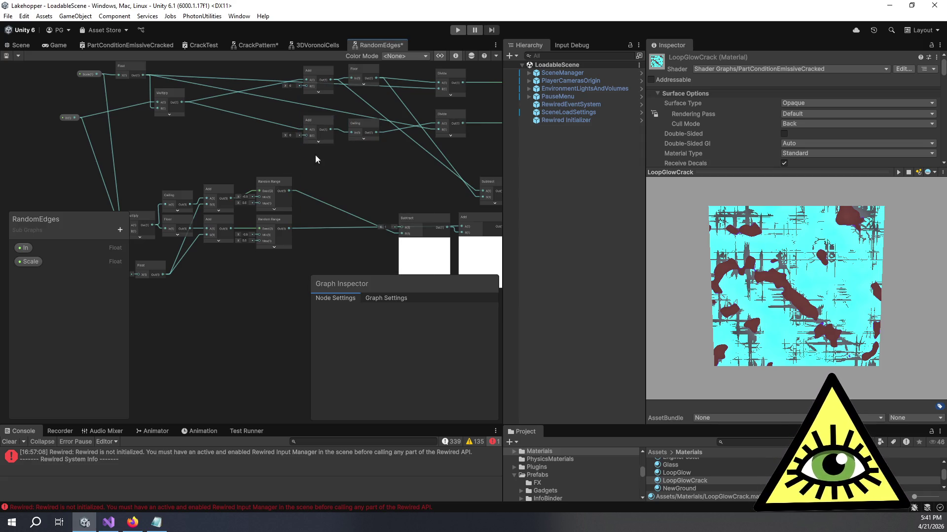
Save the RandomEdges subgraph and add a Float node above the Subtract node.
left_click_drag(360, 174, 291, 175)
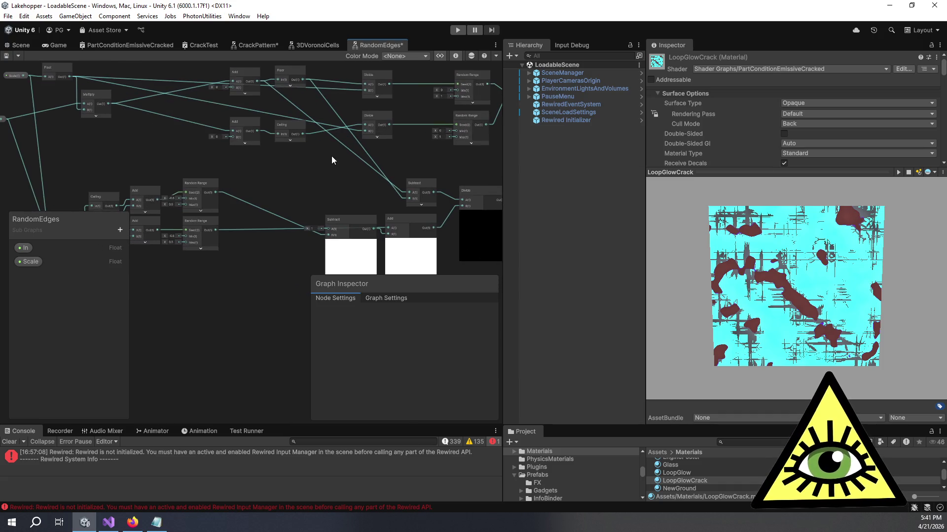
key("ctrl+s")
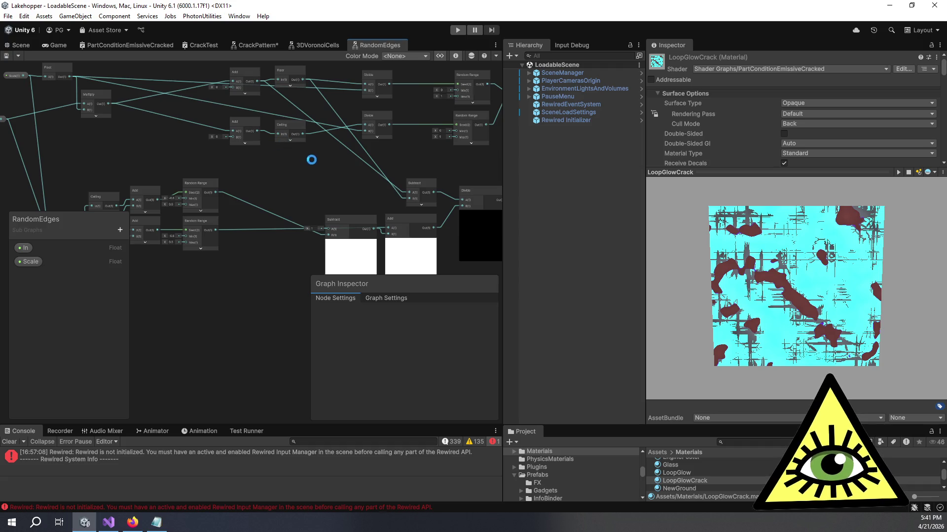
left_click_drag(322, 173, 296, 130)
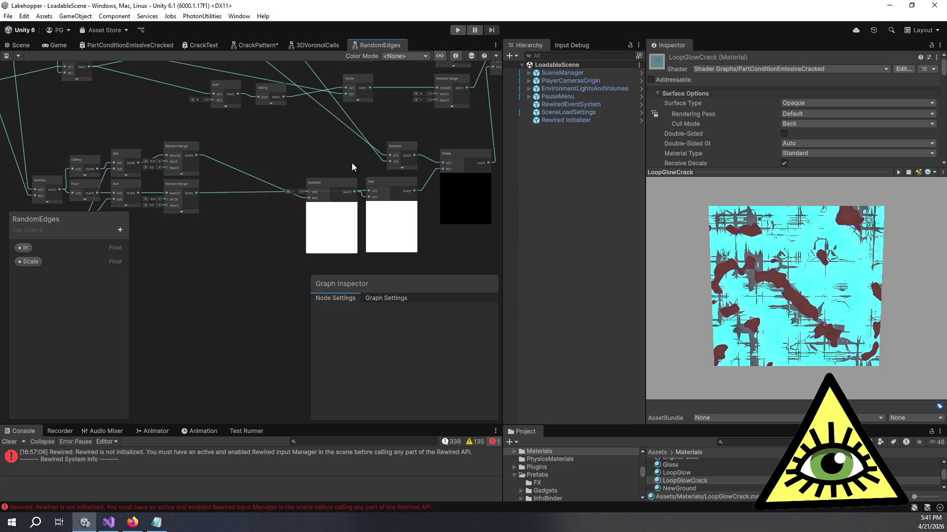
left_click_drag(338, 165, 318, 159)
key("space")
type("float")
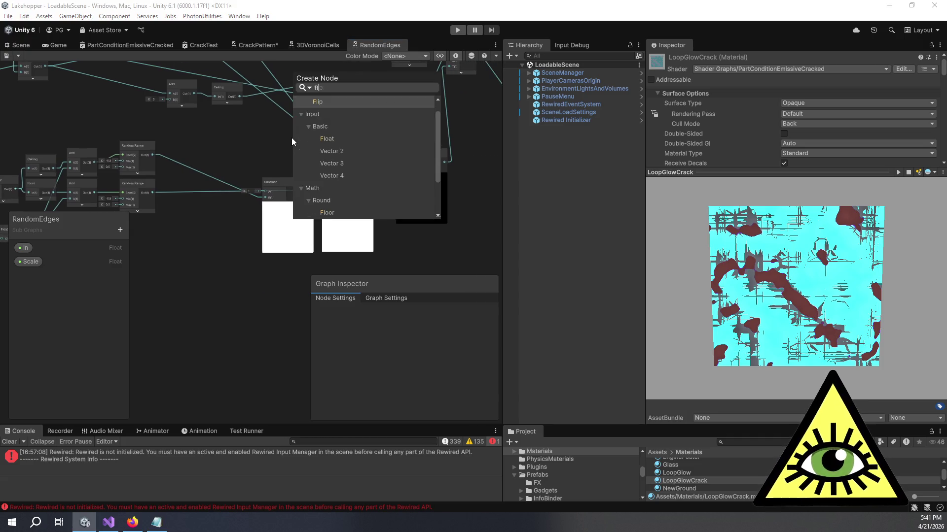
key("Return")
left_click_drag(319, 183, 303, 161)
Connect the Float output to Divide's B input, set its value to 1, and save.
left_click_drag(362, 173, 399, 170)
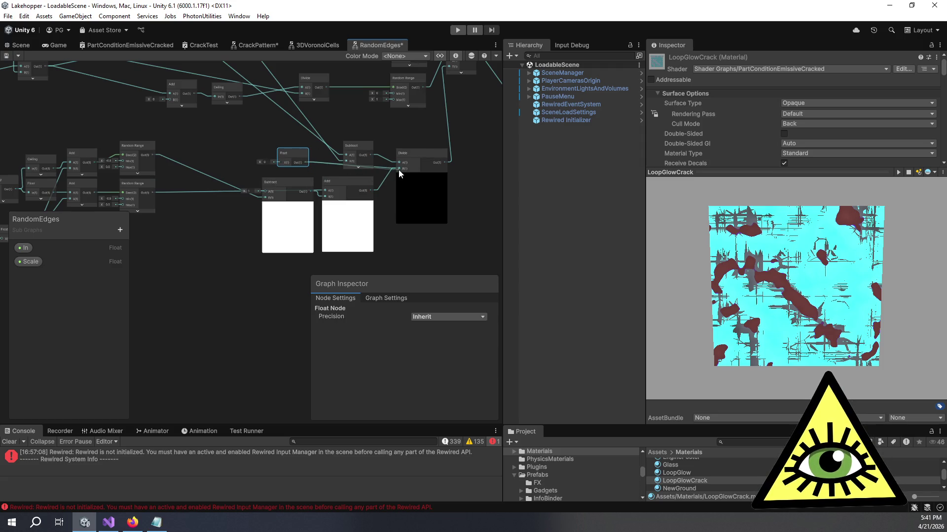
left_click_drag(222, 124, 236, 133)
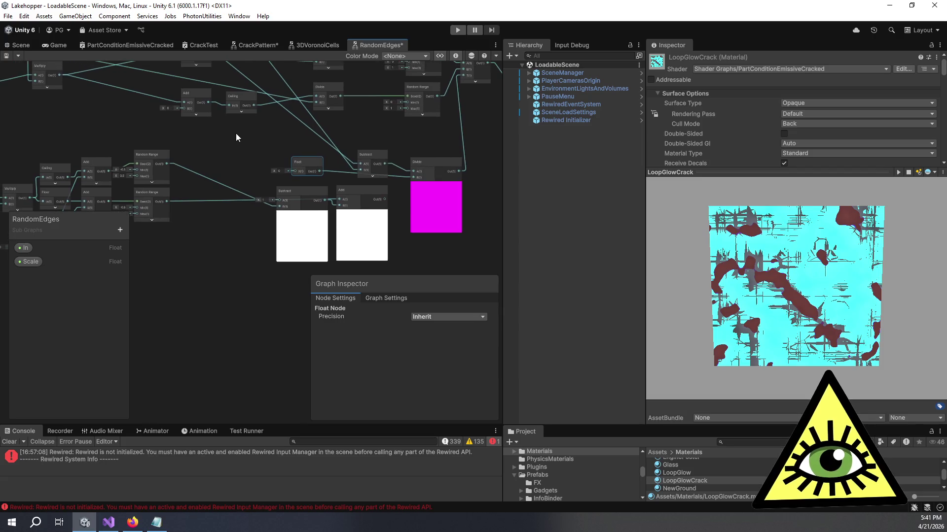
left_click(275, 170)
type("1")
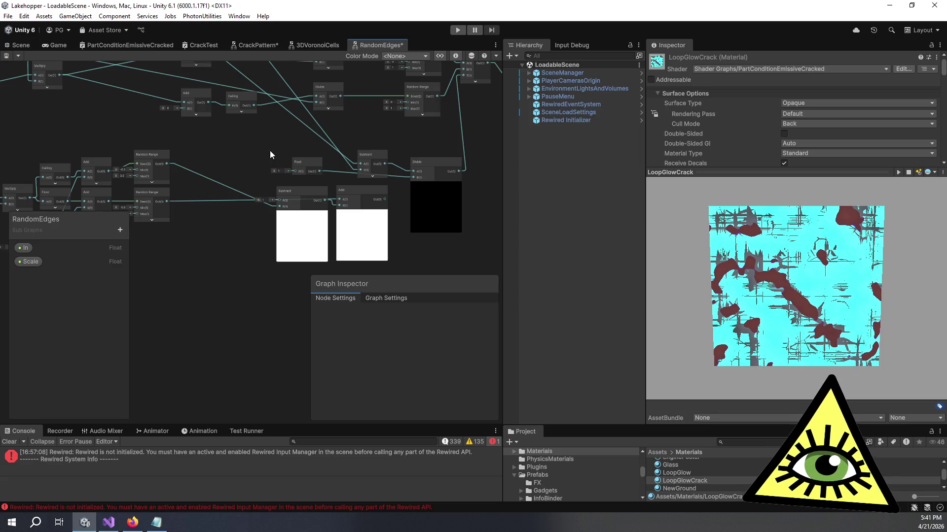
scroll(253, 161, "up", 3)
left_click_drag(272, 129, 297, 135)
key("ctrl+s")
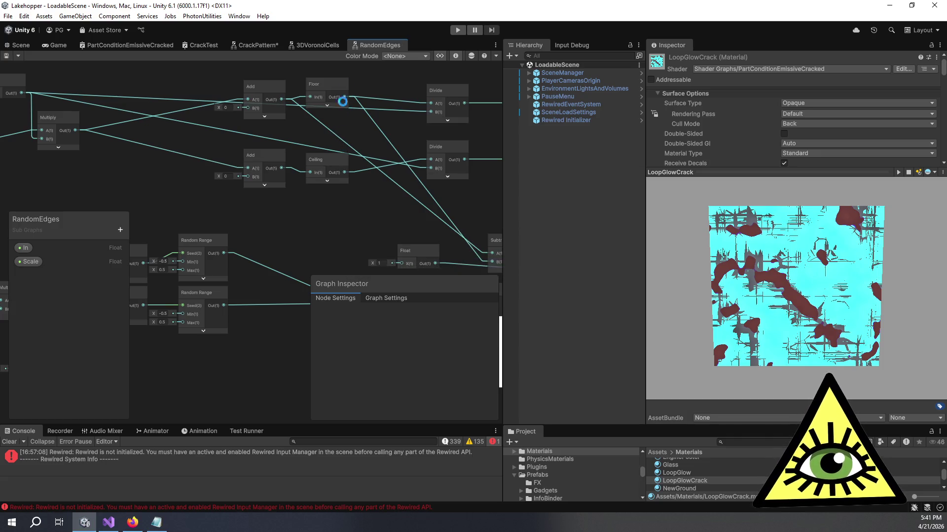
In CrackPattern, raise the Float scale feeding RandomEdges to 27.0 and save the graph.
left_click(265, 46)
scroll(374, 167, "down", 3)
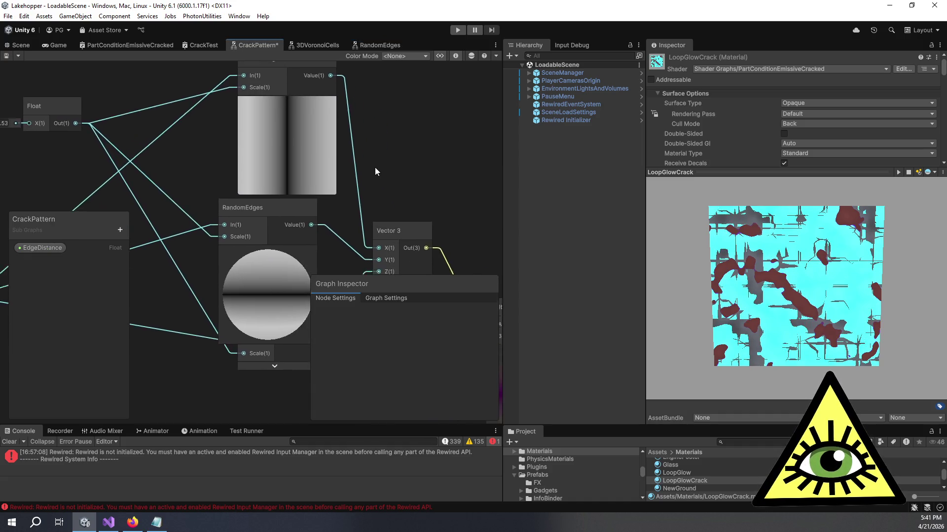
scroll(91, 149, "up", 3)
scroll(198, 157, "up", 2)
scroll(69, 147, "down", 2)
left_click_drag(72, 143, 153, 152)
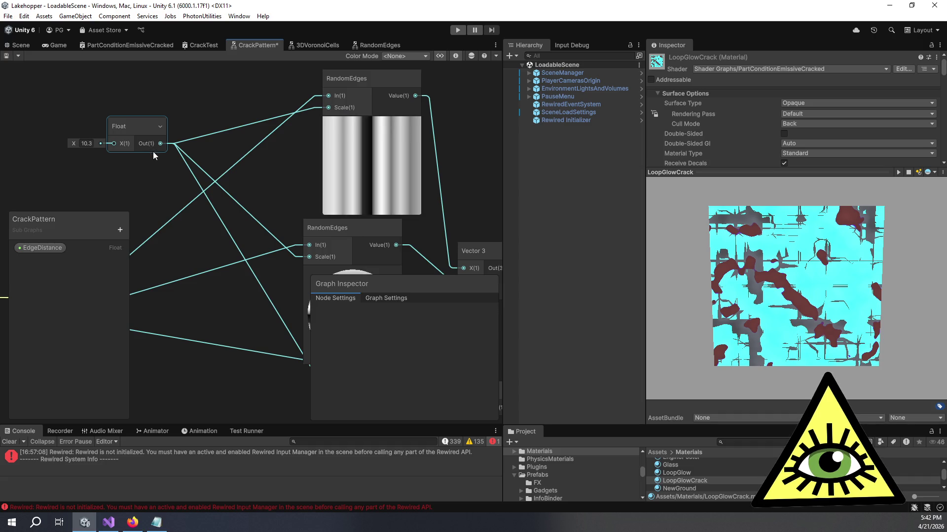
double_click(432, 134)
key("ctrl+s")
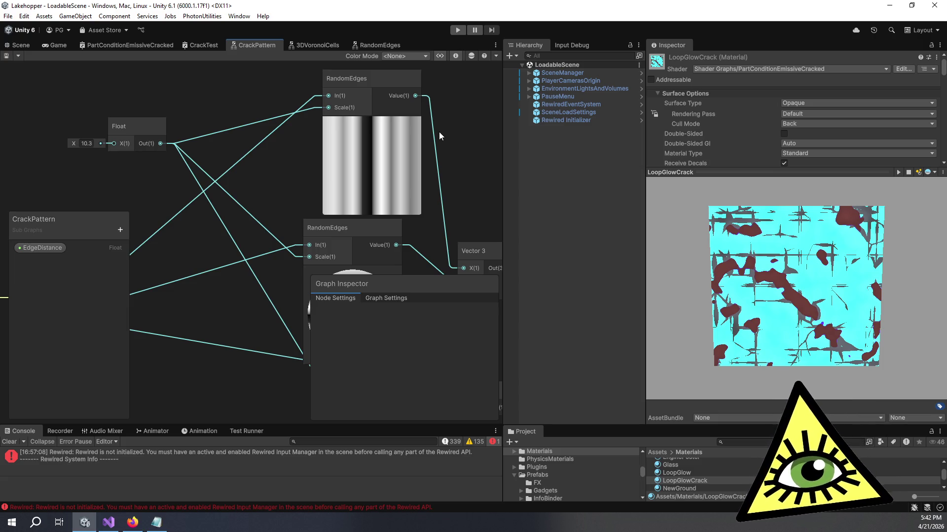
left_click_drag(78, 143, 162, 146)
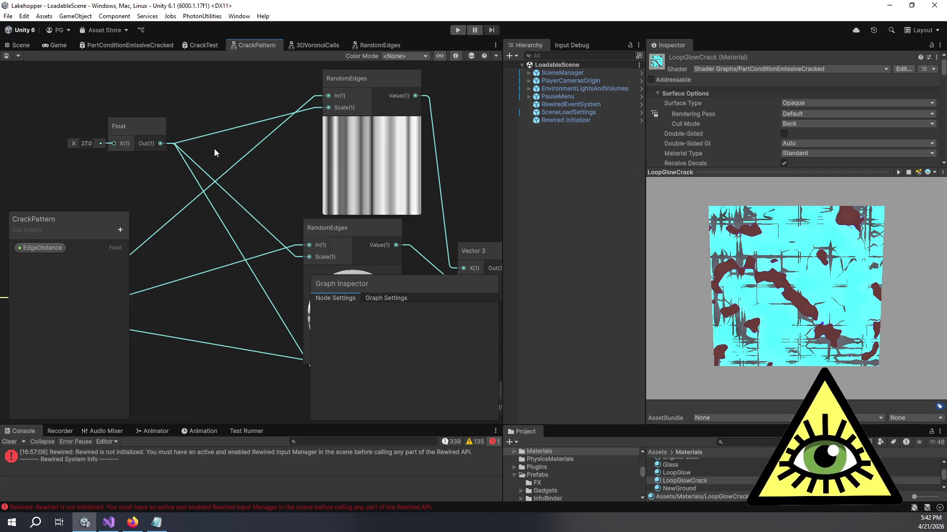
Return to the RandomEdges subgraph and bring the Subtract and Add nodes into view.
left_click(378, 45)
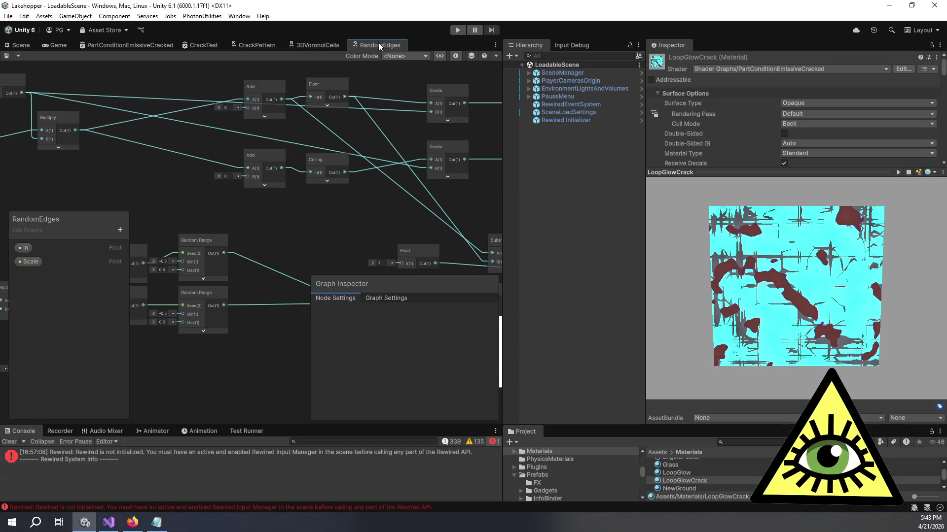
scroll(388, 189, "down", 1)
mouse_move(389, 188)
left_mouse_down()
mouse_move(359, 147)
mouse_move(279, 142)
left_mouse_up()
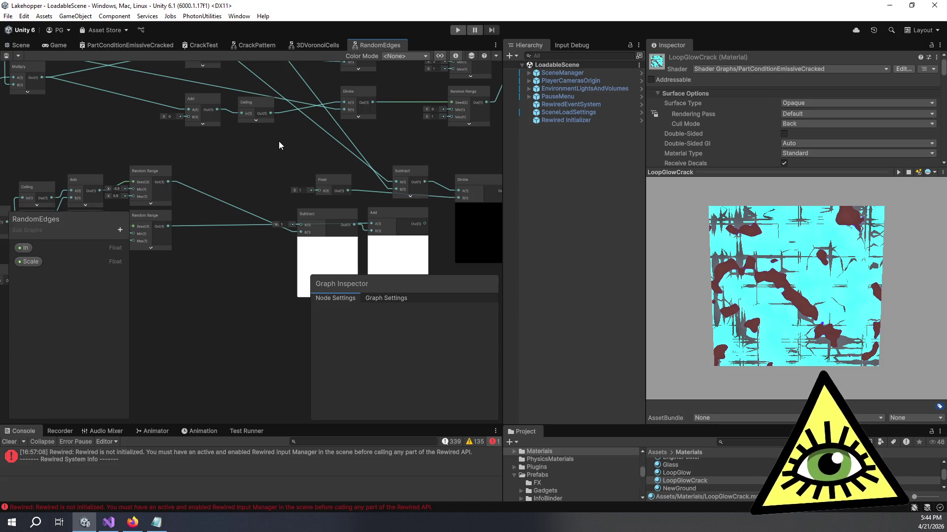
mouse_move(202, 114)
left_mouse_down()
mouse_move(233, 159)
mouse_move(188, 142)
left_mouse_up()
scroll(194, 144, "down", 3)
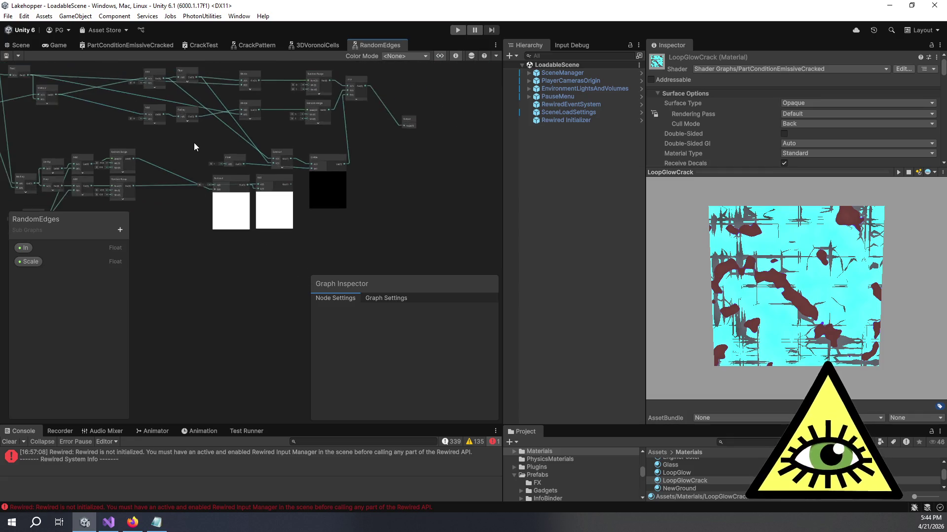
scroll(218, 171, "up", 2)
scroll(210, 118, "up", 2)
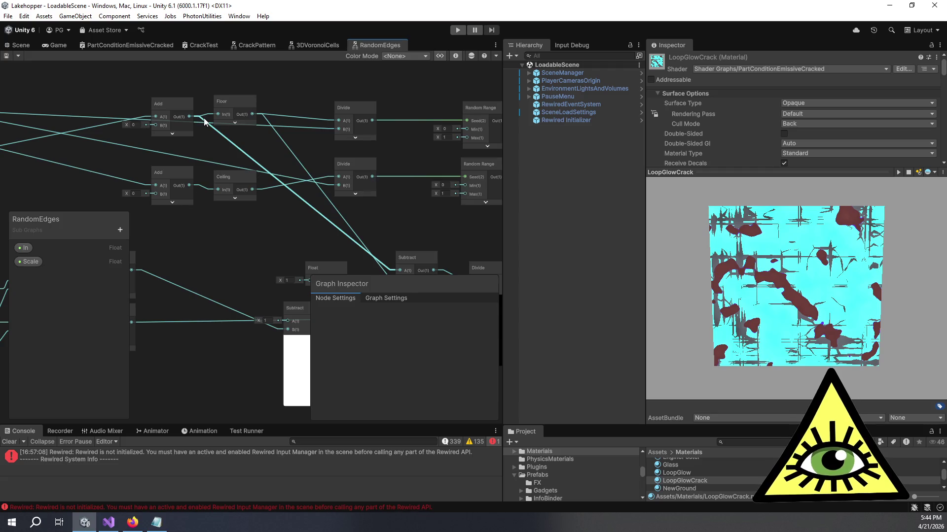
key("a")
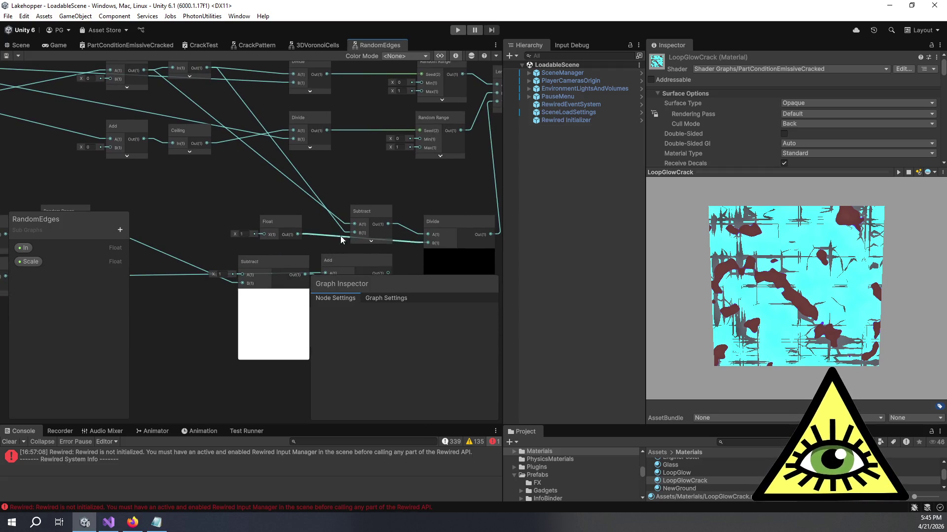
mouse_move(345, 227)
left_mouse_down()
mouse_move(299, 208)
mouse_move(294, 190)
mouse_move(325, 218)
left_mouse_up()
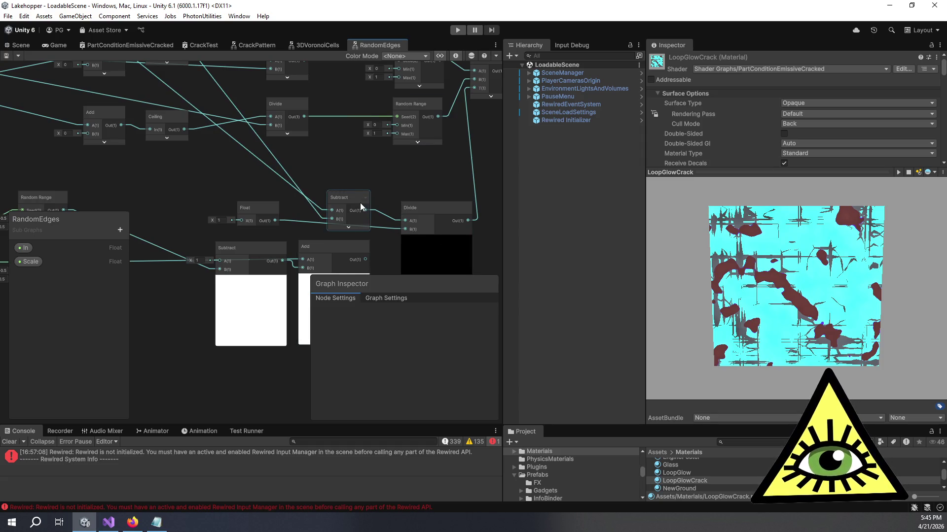
left_click_drag(392, 186, 389, 138)
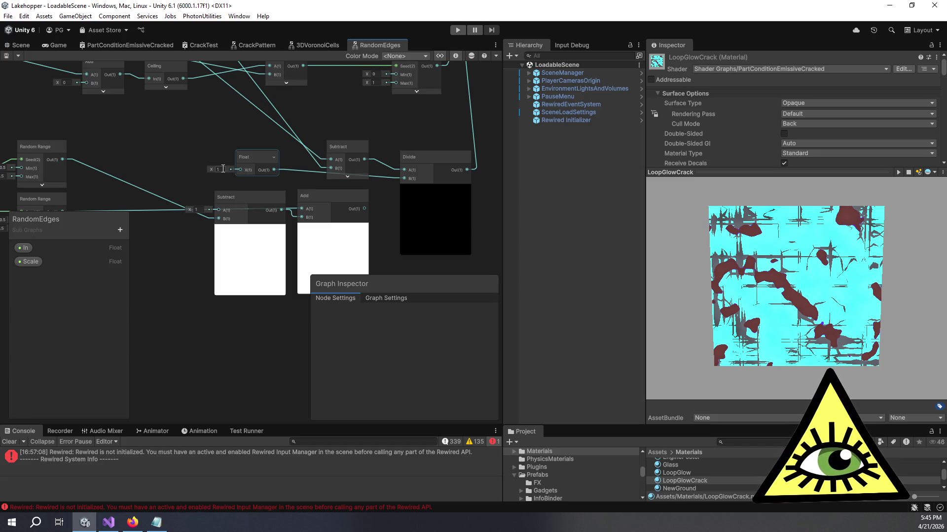
left_click(218, 150)
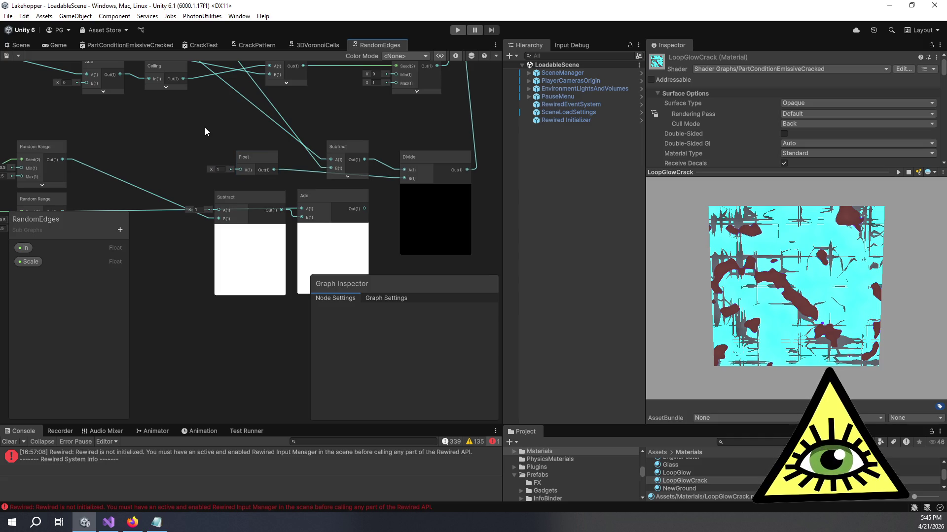
left_click(223, 169)
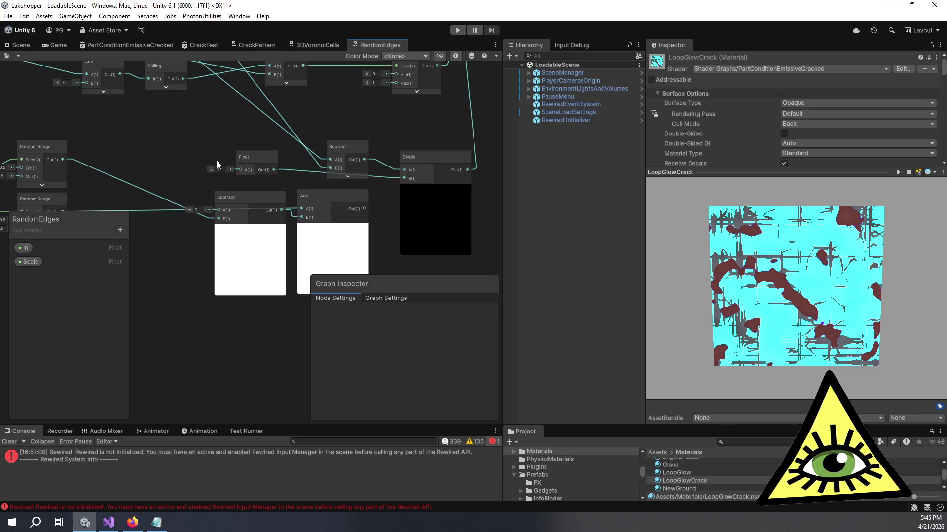
mouse_move(219, 155)
left_mouse_down()
mouse_move(312, 149)
mouse_move(279, 115)
left_mouse_up()
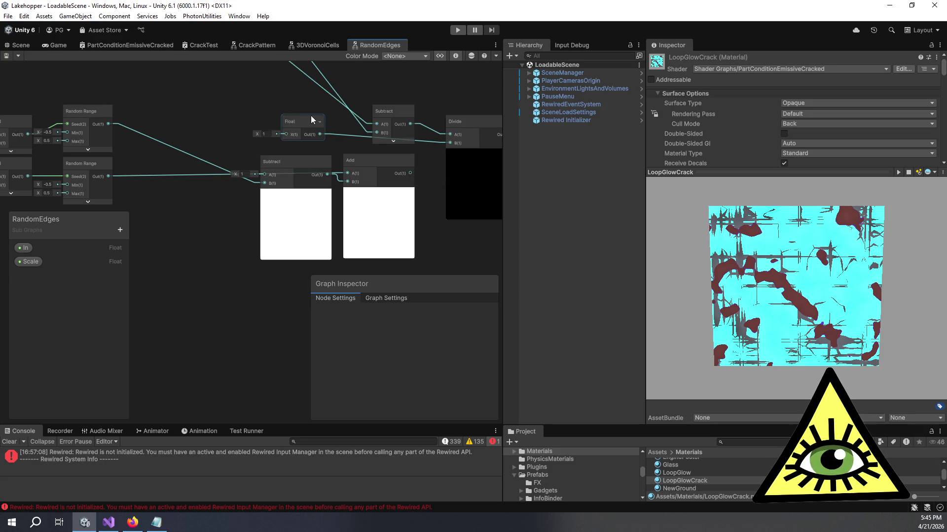
mouse_move(304, 114)
left_mouse_down()
mouse_move(290, 114)
mouse_move(347, 121)
left_mouse_up()
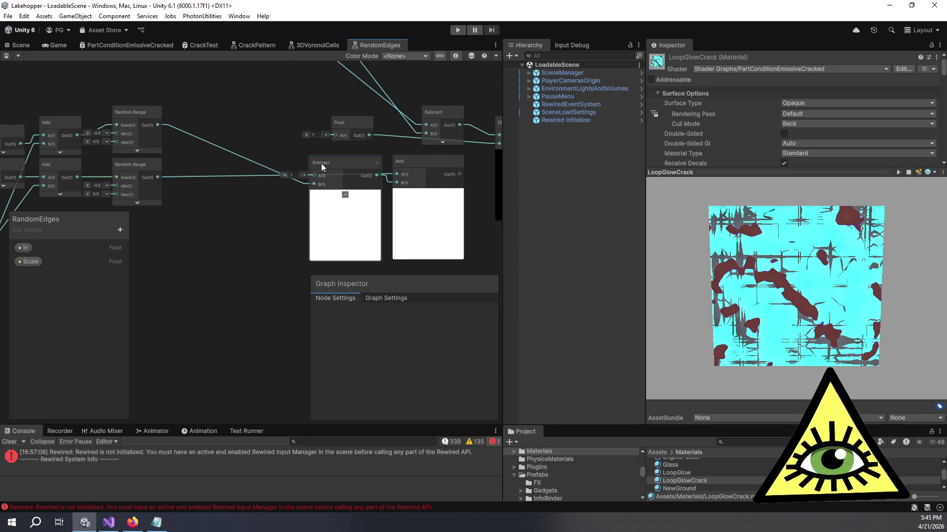
left_click_drag(324, 159, 313, 143)
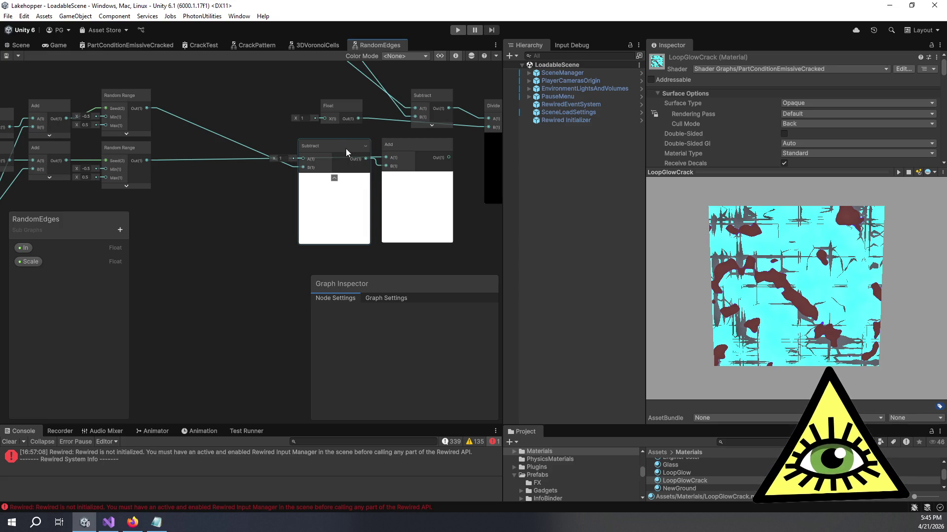
left_click_drag(134, 160, 235, 152)
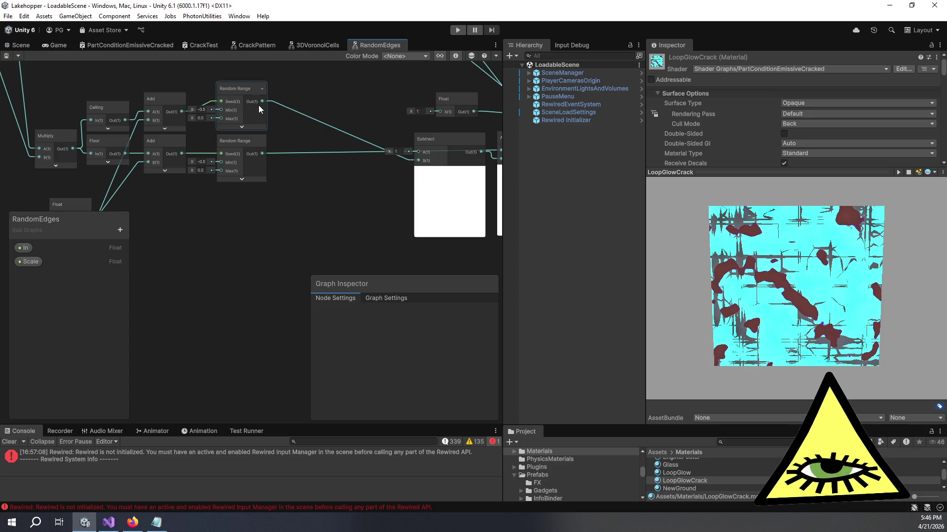
scroll(258, 105, "down", 2)
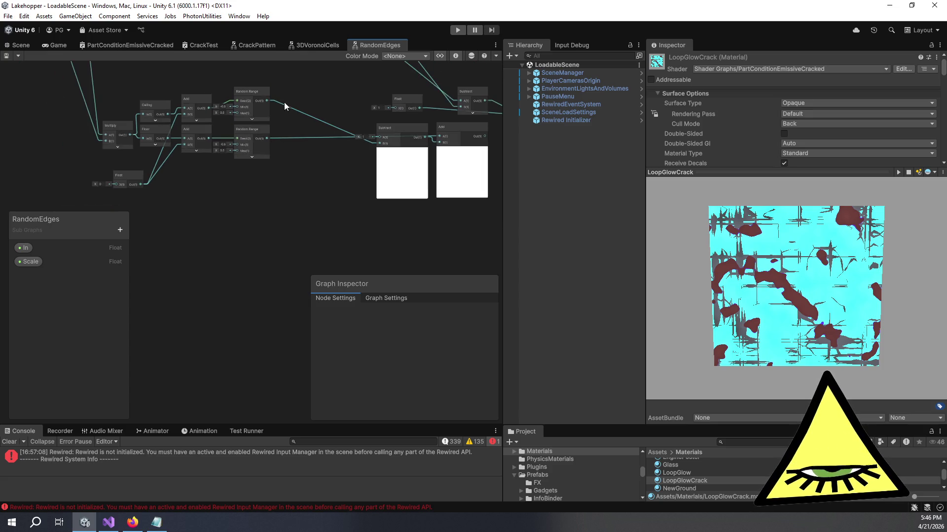
scroll(376, 169, "up", 4)
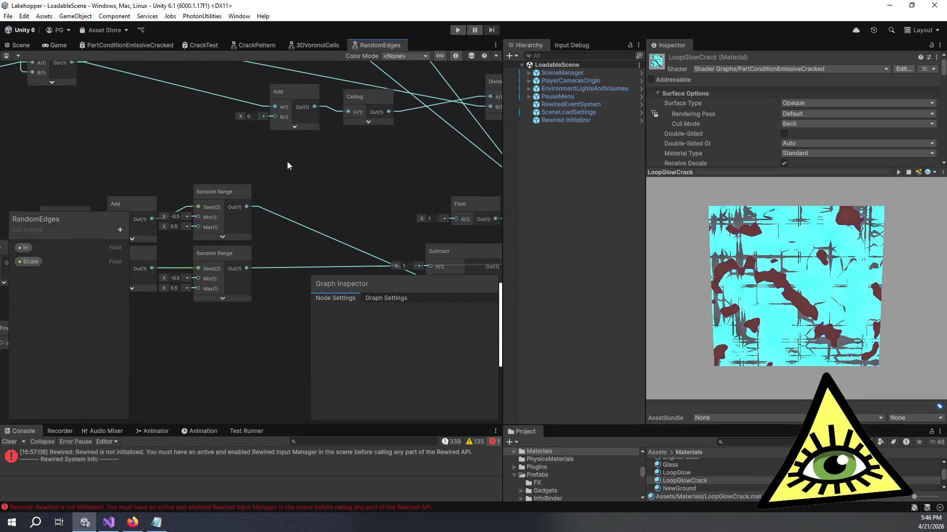
left_click_drag(302, 159, 337, 187)
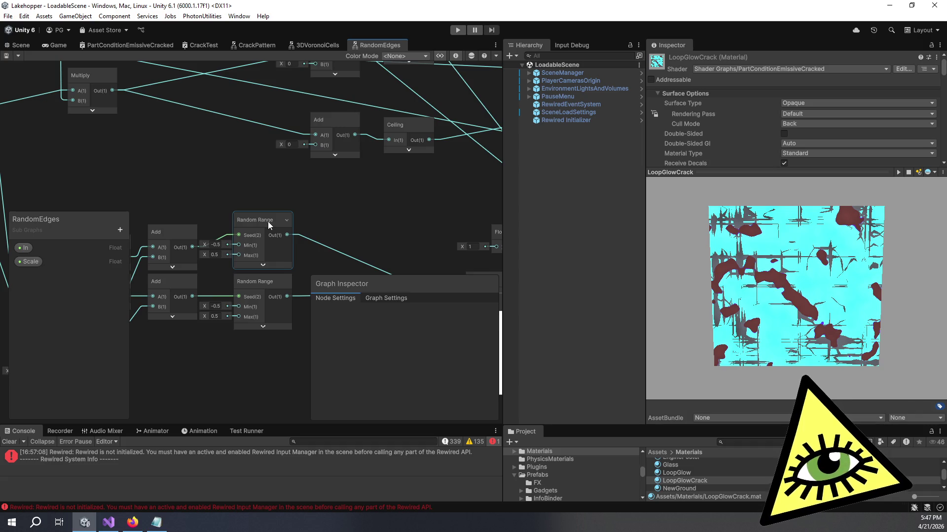
scroll(327, 182, "down", 5)
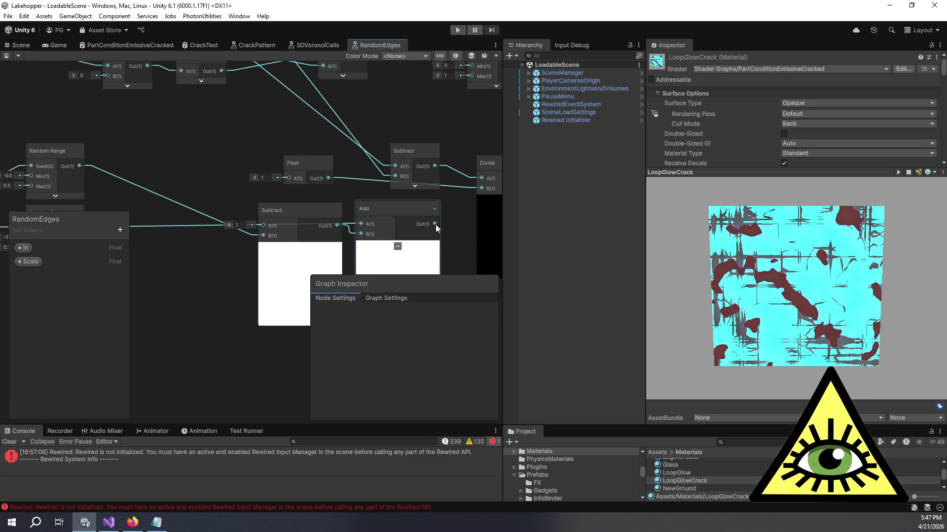
Add a new Subtract node ('sub') and place it near the Ceiling node.
mouse_move(436, 222)
left_mouse_down()
mouse_move(389, 200)
mouse_move(415, 169)
left_mouse_up()
left_click_drag(271, 170, 365, 211)
key("space")
type("sub")
key("Return")
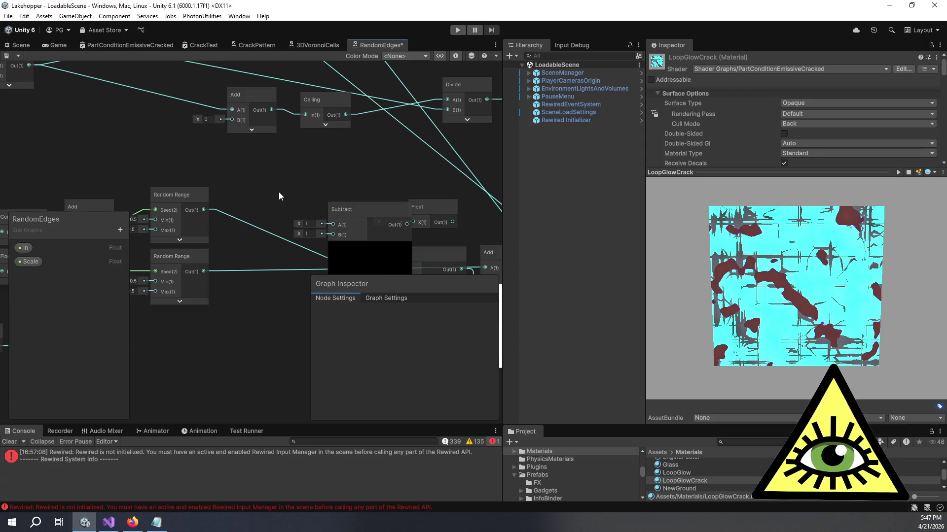
left_click_drag(338, 209, 250, 147)
Wire Multiply output into Subtract A and Subtract output into Ceiling's input.
left_click_drag(232, 146, 263, 167)
mouse_move(59, 86)
left_mouse_down()
mouse_move(247, 202)
mouse_move(257, 196)
left_mouse_up()
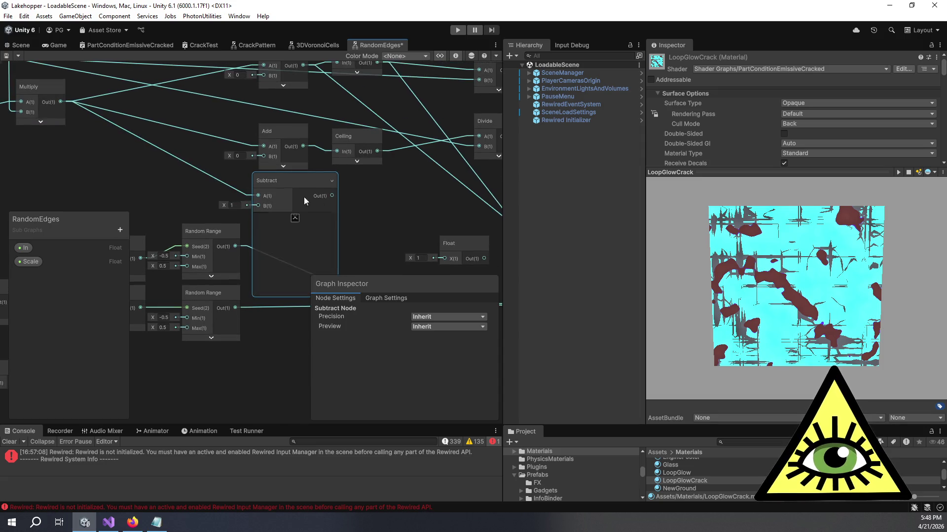
left_click_drag(333, 196, 335, 153)
left_click(227, 246)
left_click_drag(227, 246, 283, 240)
mouse_move(298, 138)
left_mouse_down()
mouse_move(333, 134)
mouse_move(273, 237)
left_mouse_up()
scroll(260, 253, "down", 1)
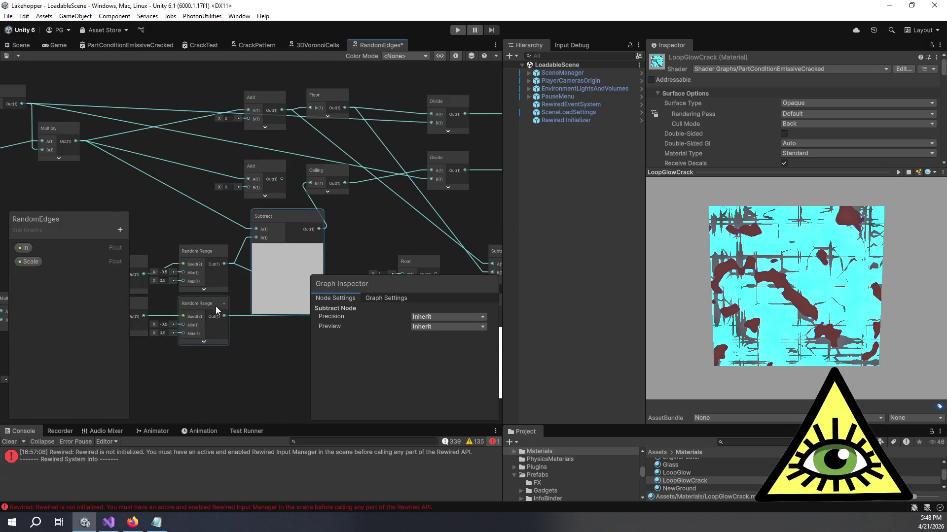
mouse_move(347, 185)
left_mouse_down()
mouse_move(336, 90)
mouse_move(338, 131)
mouse_move(282, 190)
mouse_move(276, 217)
mouse_move(288, 115)
mouse_move(287, 178)
mouse_move(298, 202)
mouse_move(338, 200)
mouse_move(280, 149)
mouse_move(250, 152)
left_mouse_up()
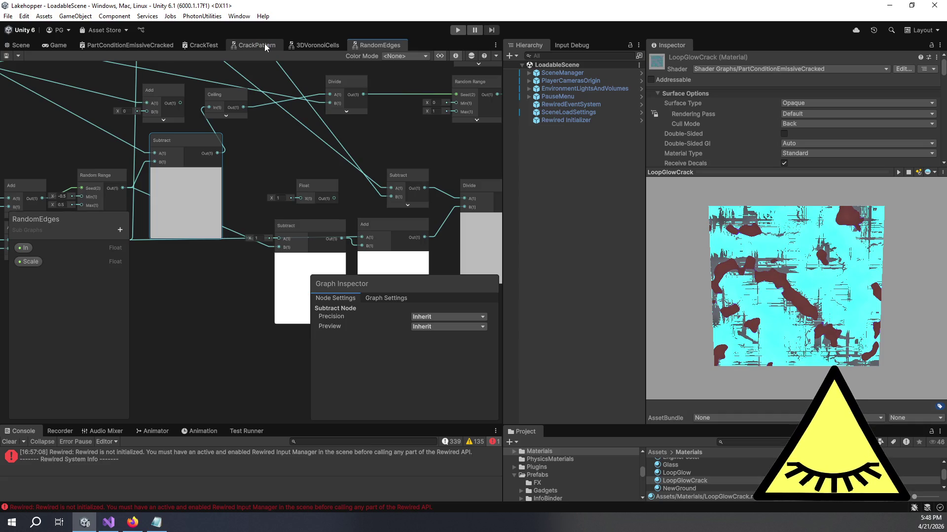
In CrackPattern, scrub the Float scale down from 27.0 to 9.7.
left_click(264, 44)
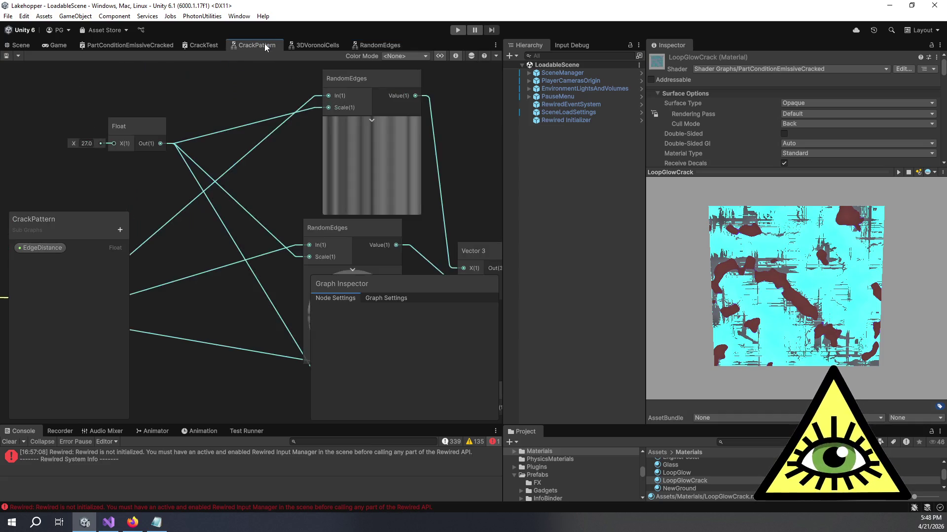
left_click_drag(407, 204, 365, 192)
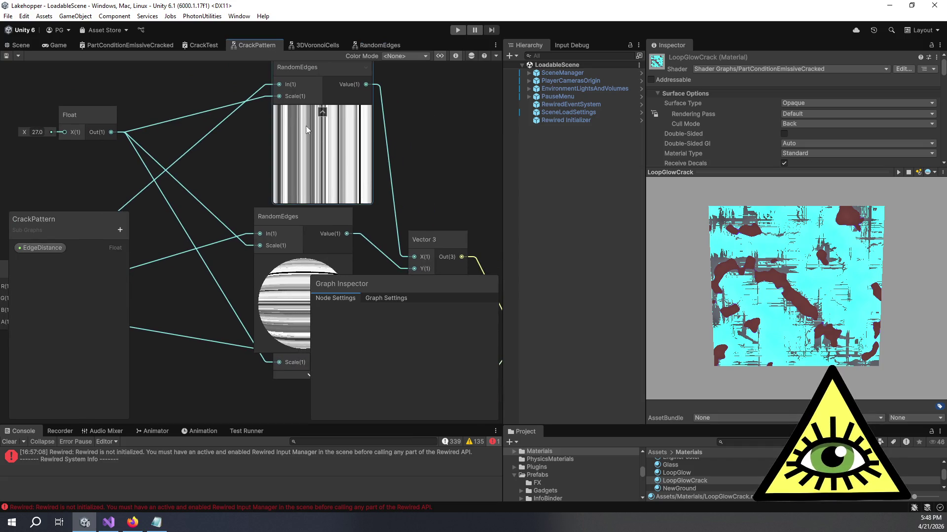
mouse_move(24, 131)
left_mouse_down()
mouse_move(940, 136)
mouse_move(875, 134)
mouse_move(895, 132)
left_mouse_up()
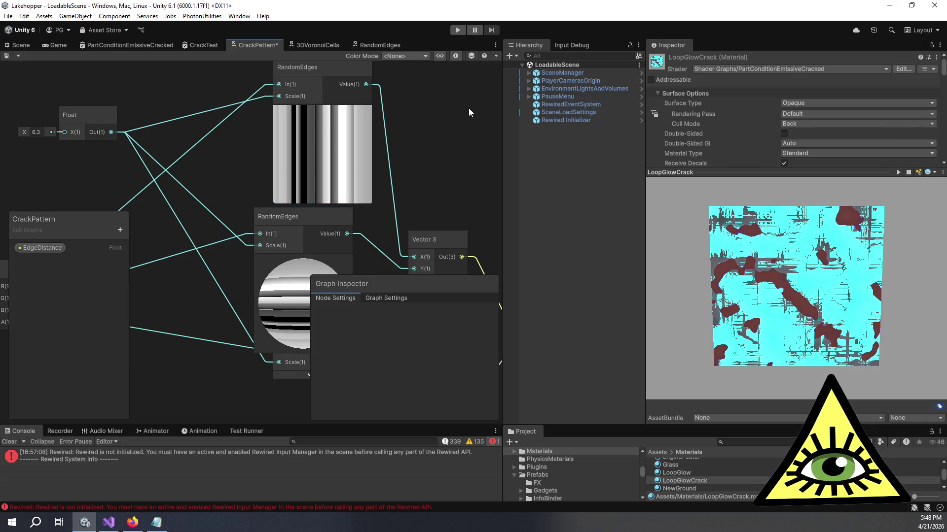
mouse_move(23, 132)
left_mouse_down()
mouse_move(13, 133)
mouse_move(46, 131)
left_mouse_up()
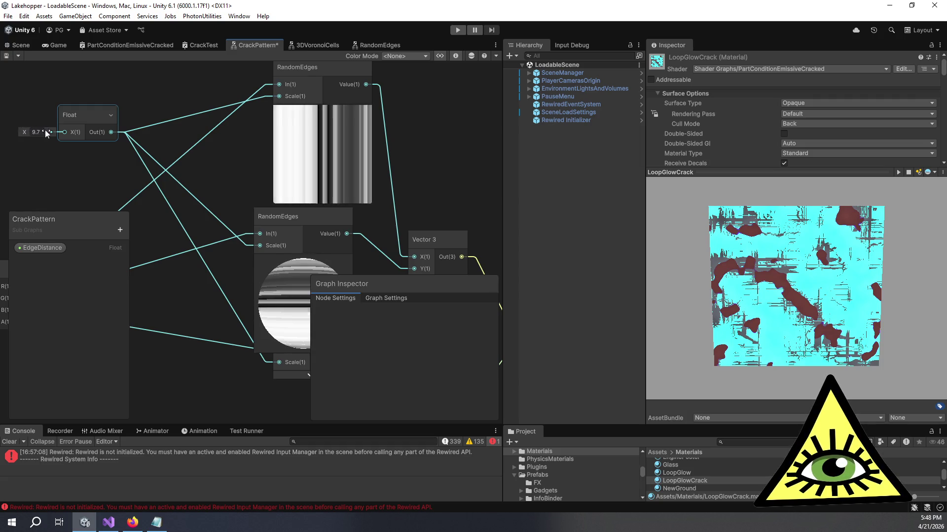
left_click(403, 145)
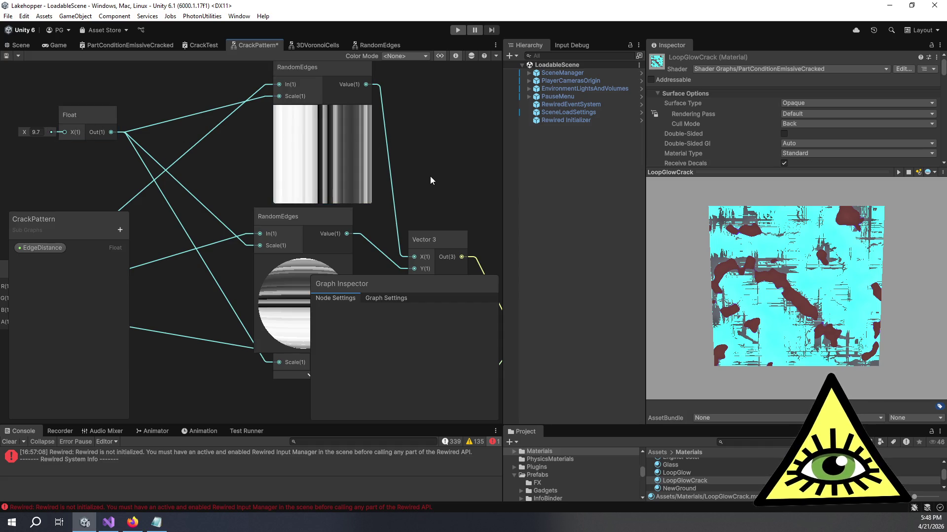
left_click(343, 173)
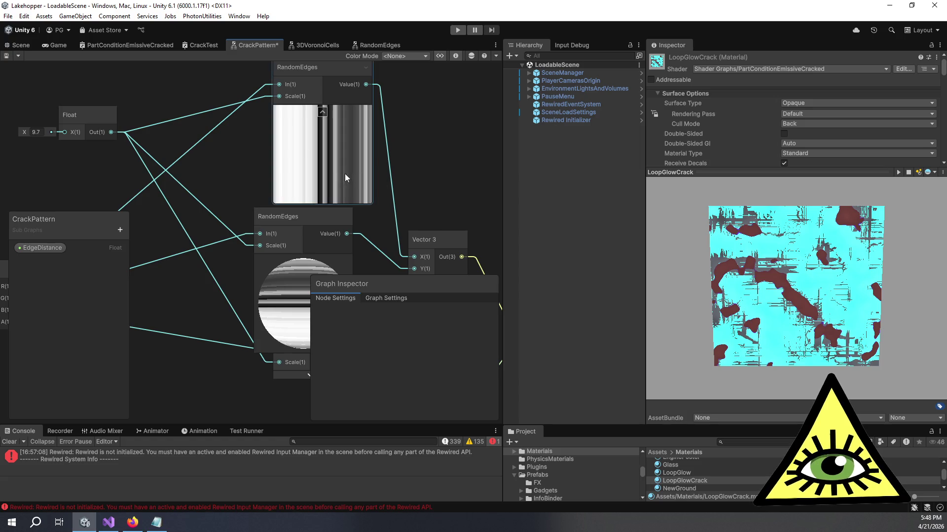
scroll(360, 179, "up", 6)
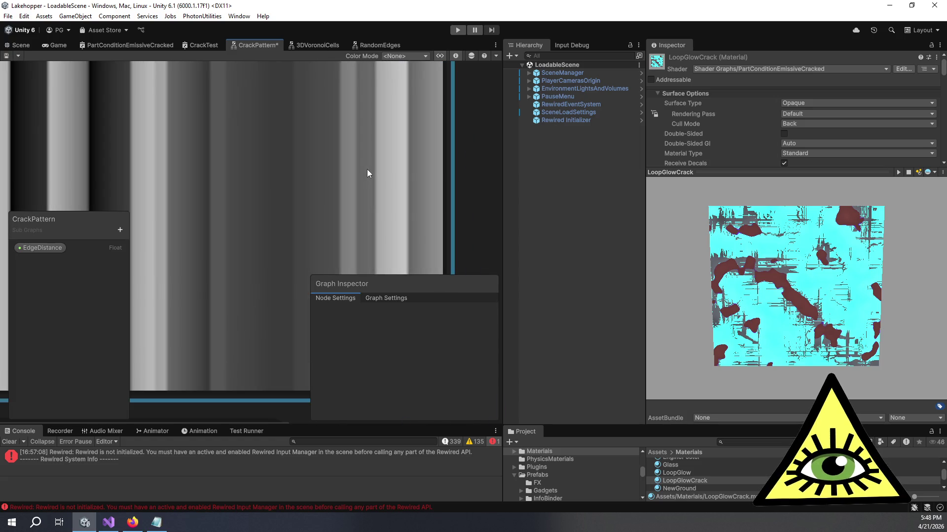
scroll(367, 174, "down", 6)
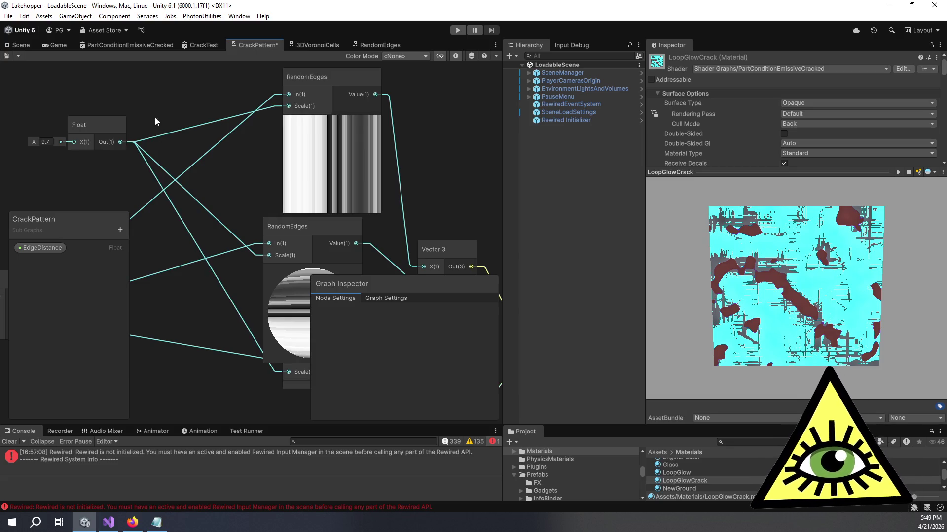
In RandomEdges, delete the new Subtract node and the link into the top Add's B input.
left_click(379, 43)
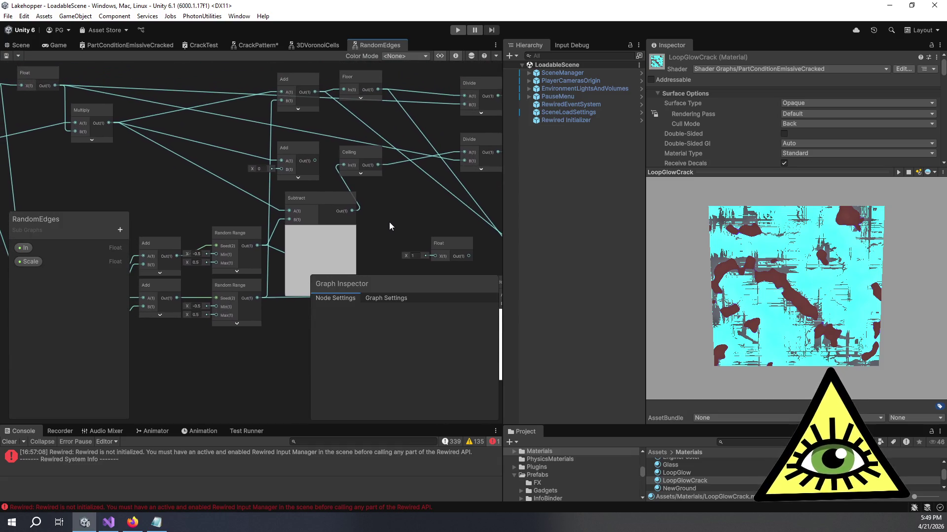
left_click(304, 200)
left_click_drag(309, 161, 297, 156)
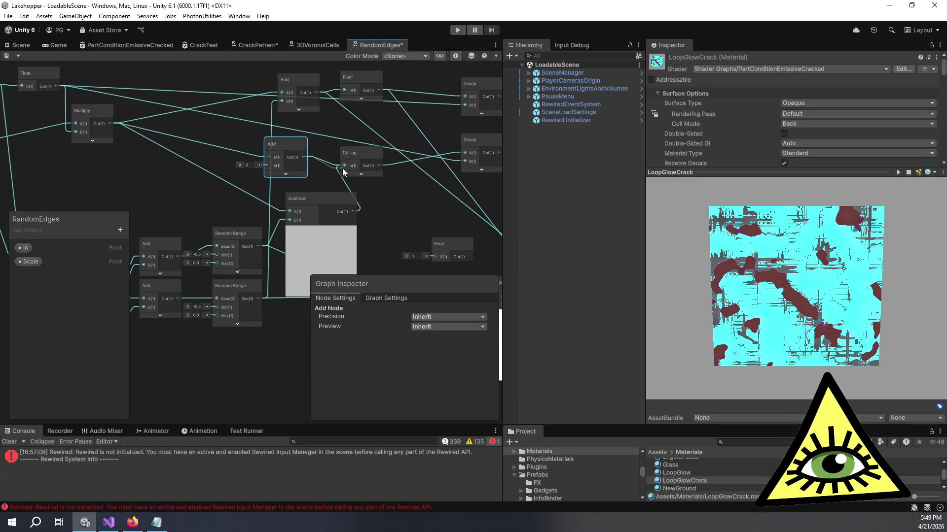
left_click(323, 198)
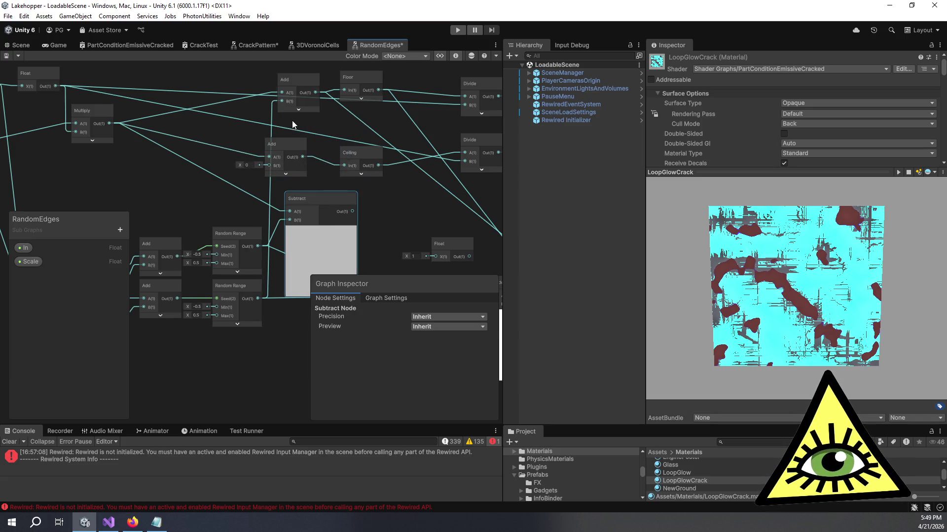
left_click_drag(352, 200, 347, 158)
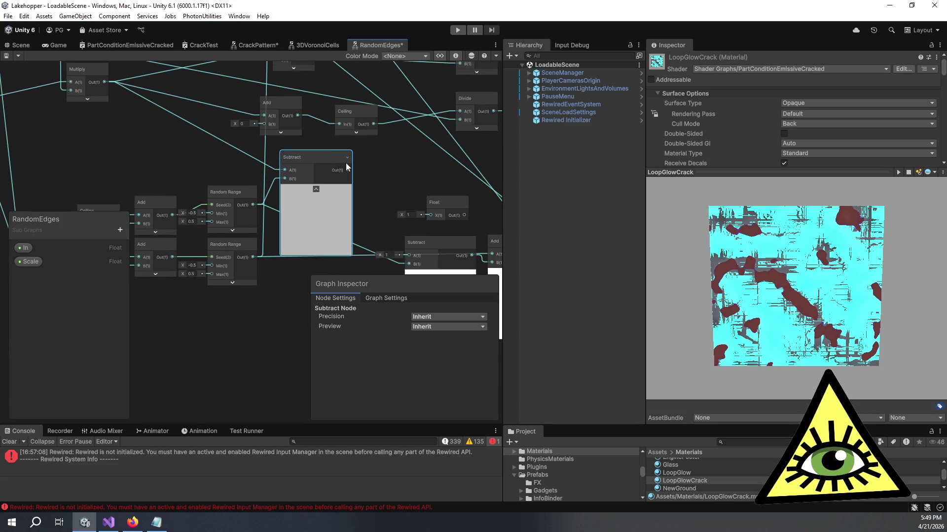
key("Delete")
left_click_drag(228, 152, 247, 236)
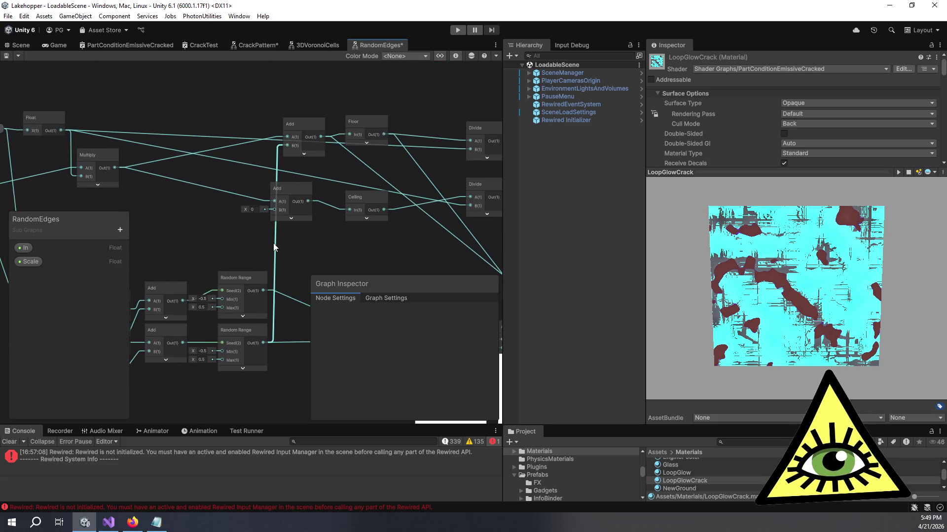
key("Delete")
Set the B inputs of both Add nodes to 0.25.
left_click(266, 146)
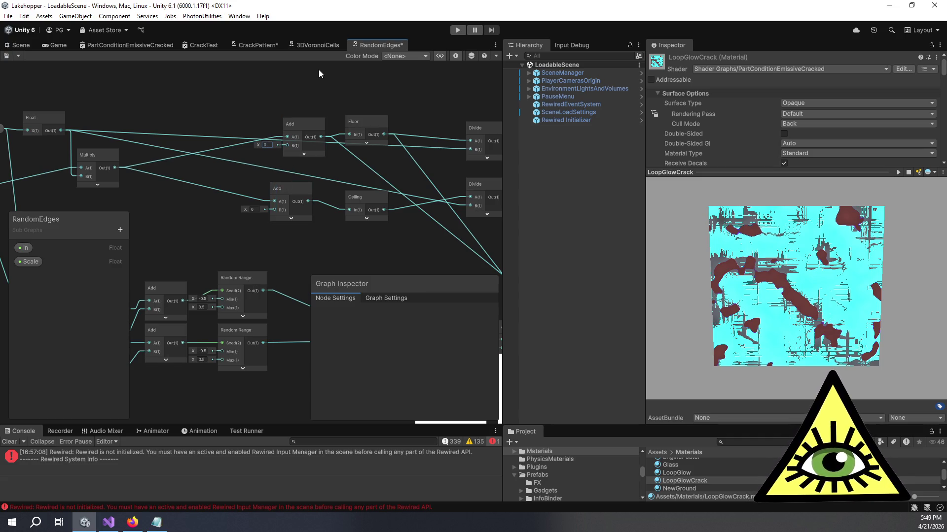
left_click(271, 144)
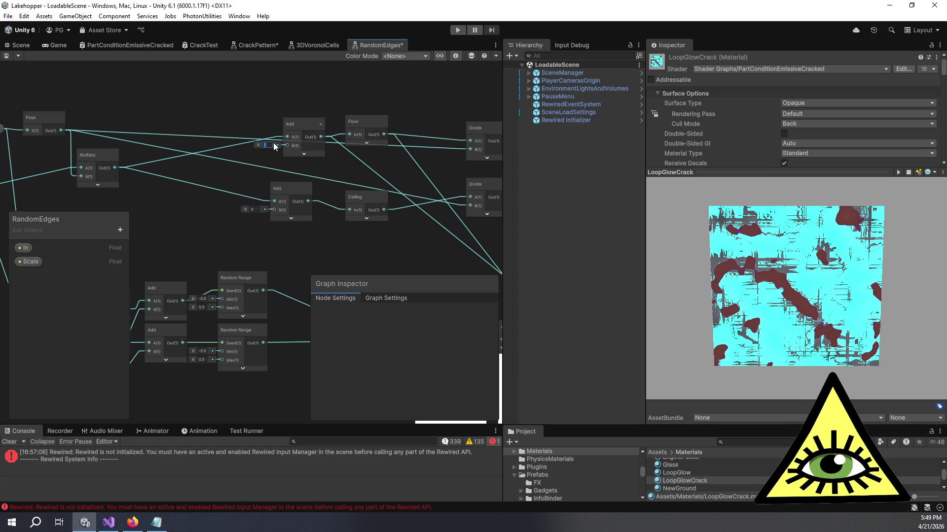
type(".25")
left_click(252, 209)
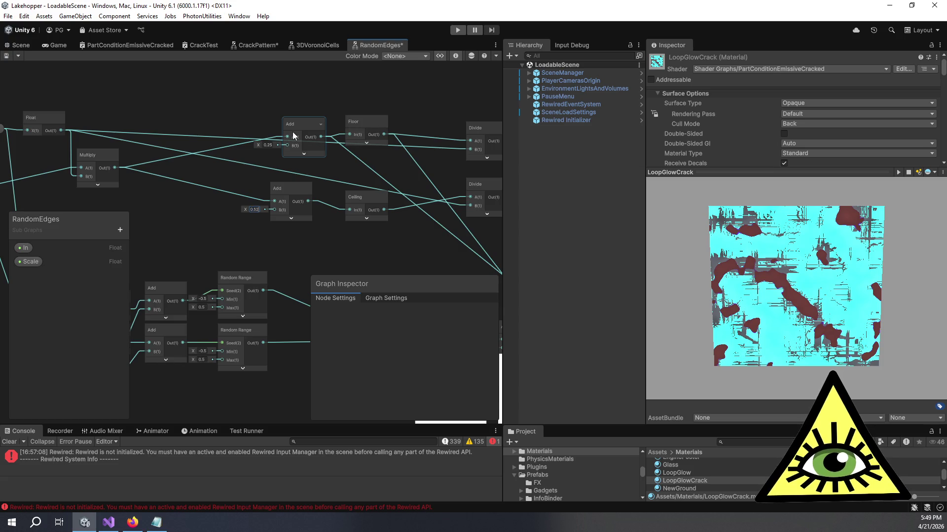
key("BackSpace")
key("BackSpace")
type("25")
left_click(406, 186)
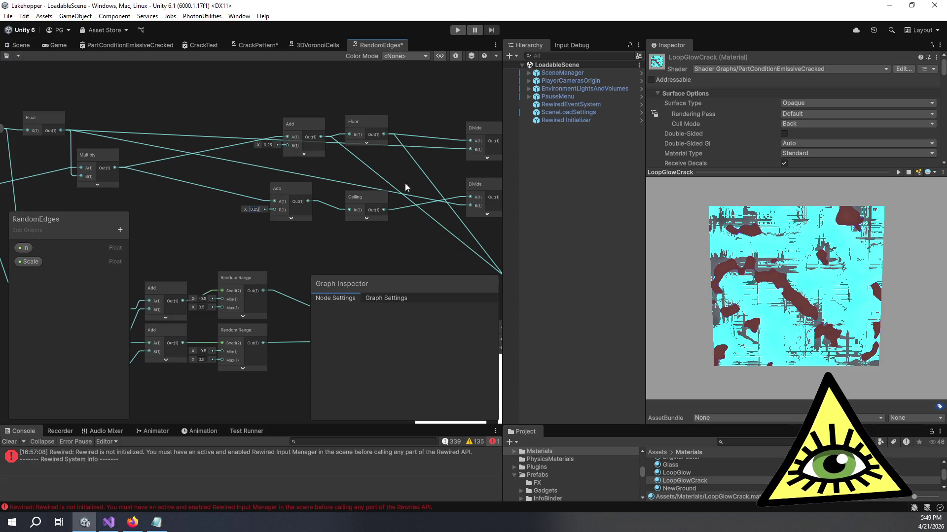
Connect the Float output to Divide's B input and save RandomEdges.
left_click_drag(366, 260, 128, 140)
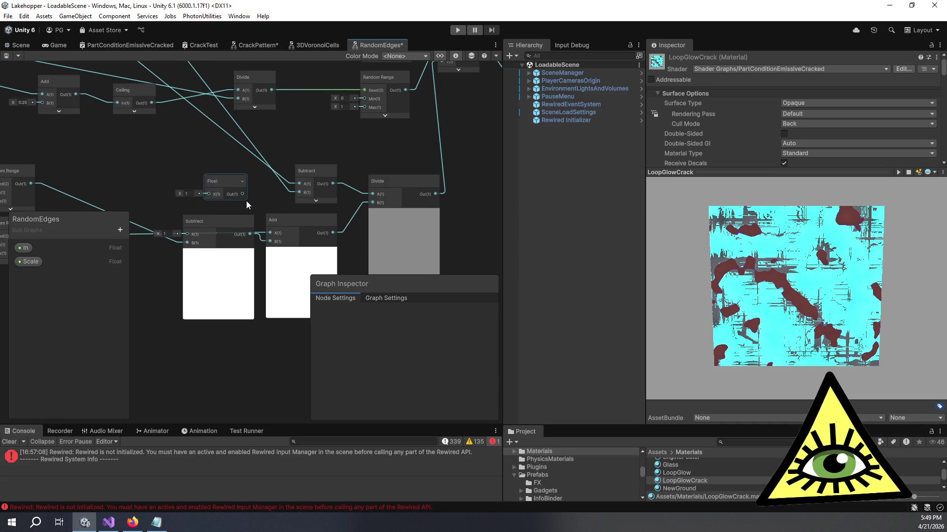
left_click_drag(242, 193, 372, 202)
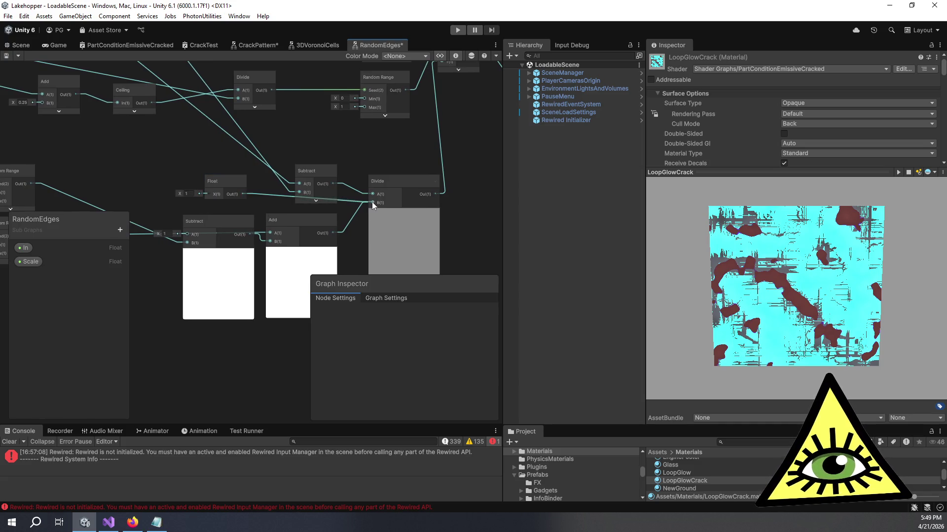
left_click_drag(143, 152, 159, 154)
key("ctrl+s")
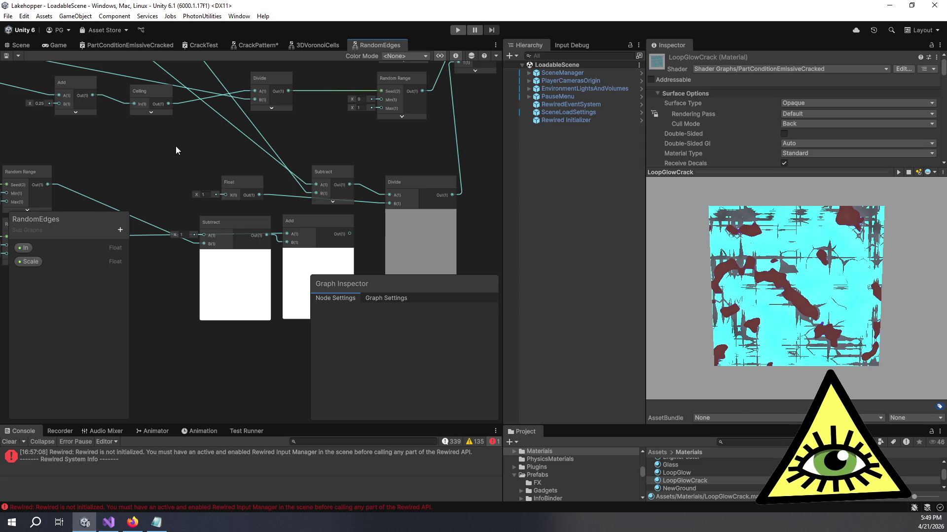
mouse_move(175, 146)
left_mouse_down()
mouse_move(290, 189)
mouse_move(360, 196)
left_mouse_up()
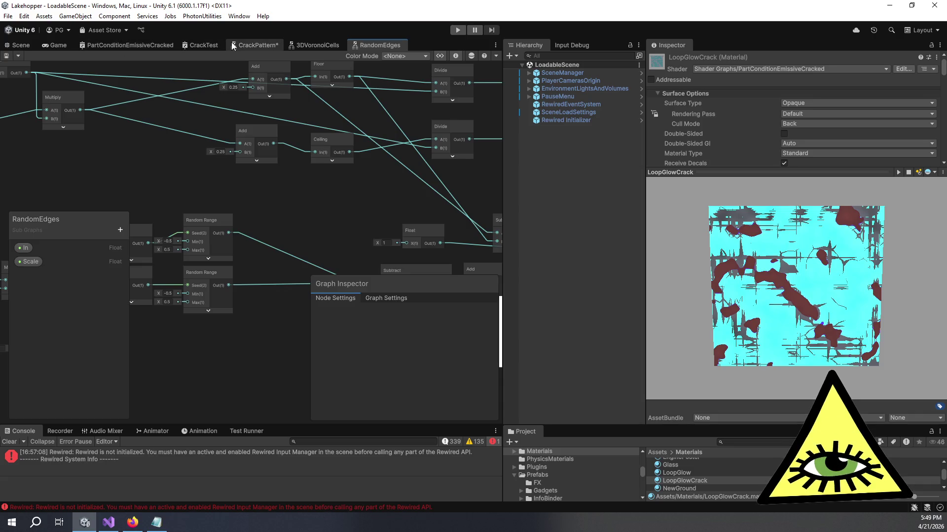
Test CrackPattern Float scale values below 9.7, settle near 11.4, then go back to RandomEdges.
left_click(247, 43)
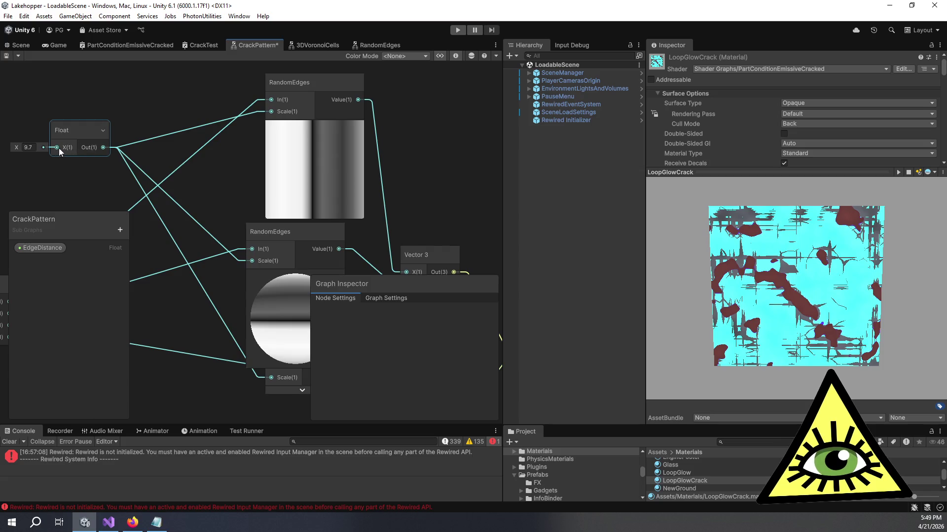
left_click_drag(19, 146, 10, 147)
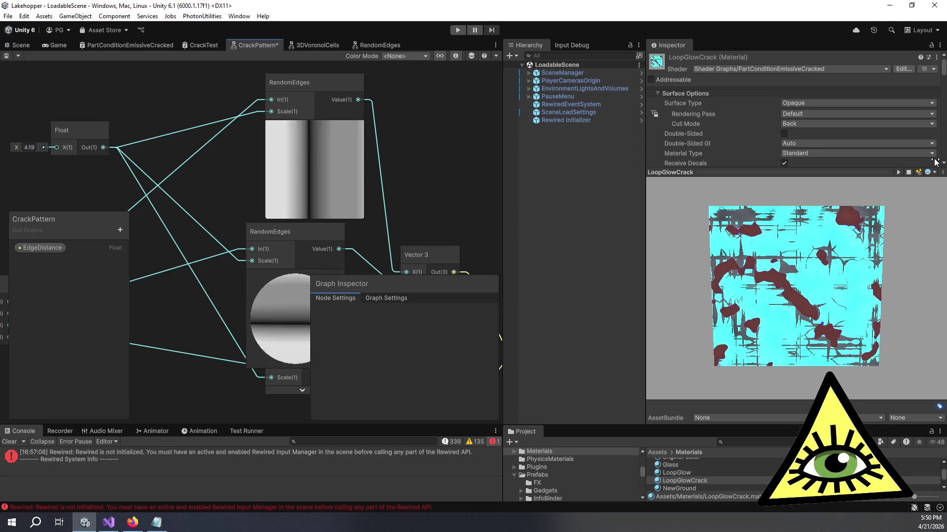
mouse_move(927, 161)
left_mouse_down()
mouse_move(941, 161)
mouse_move(9, 161)
mouse_move(39, 157)
left_mouse_up()
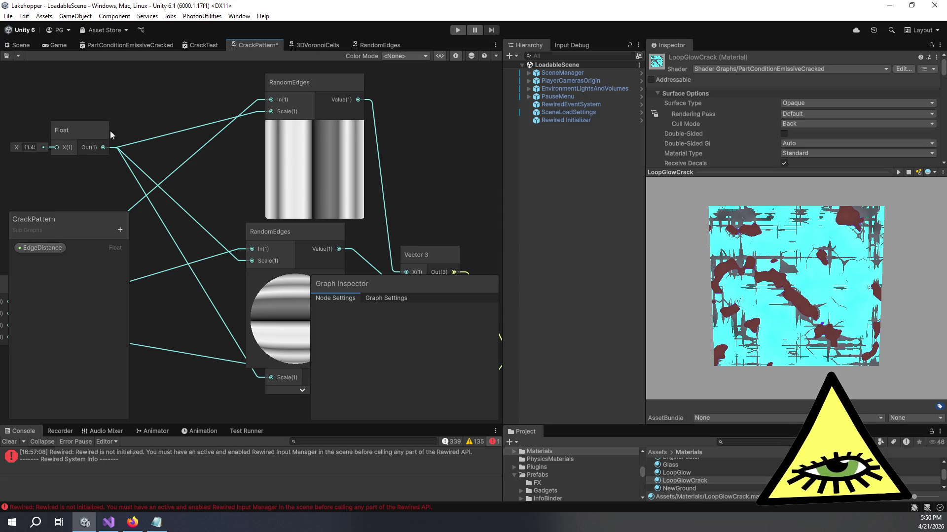
left_click(377, 48)
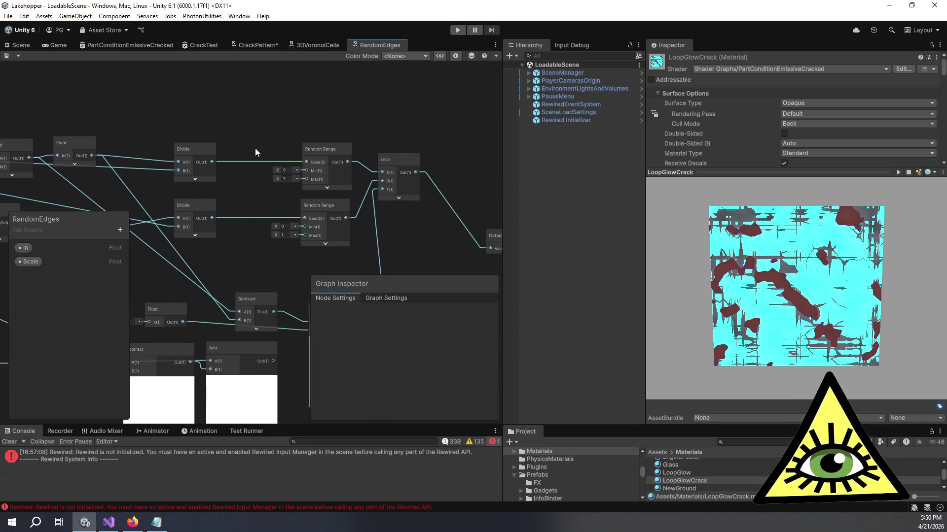
Add a Sine node and wire its output into the Lerp's A input.
key("space")
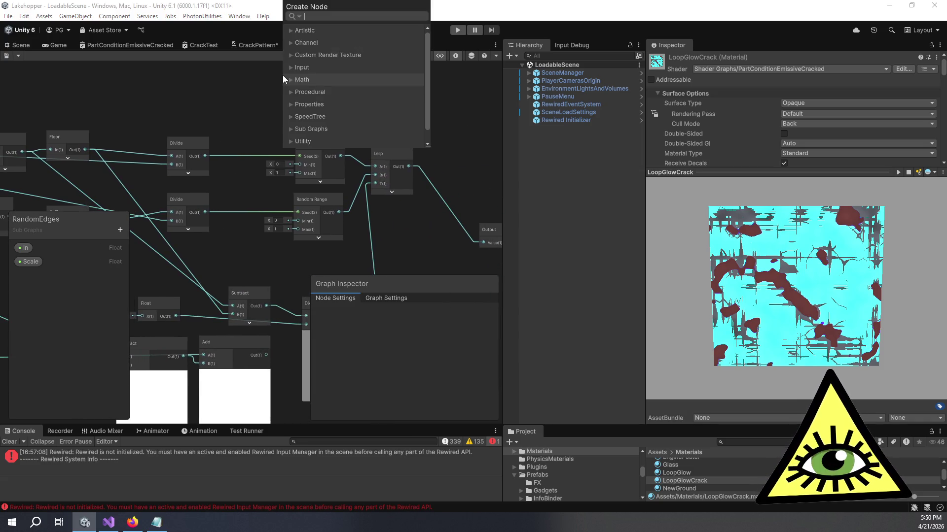
type("sin")
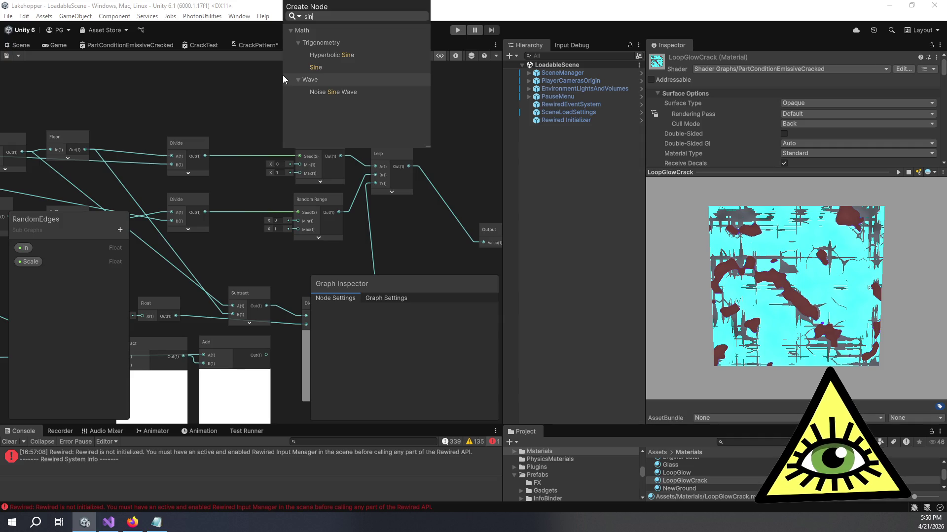
left_click(319, 67)
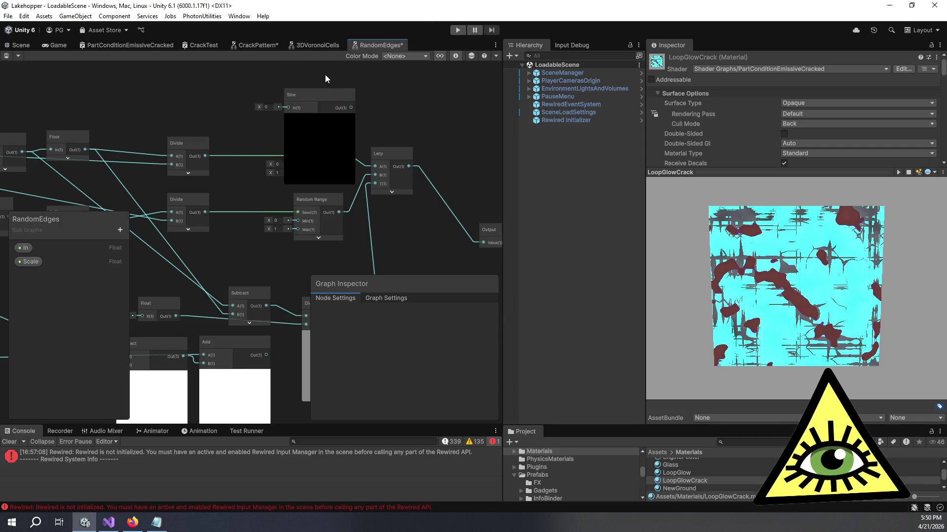
left_click_drag(323, 156, 294, 70)
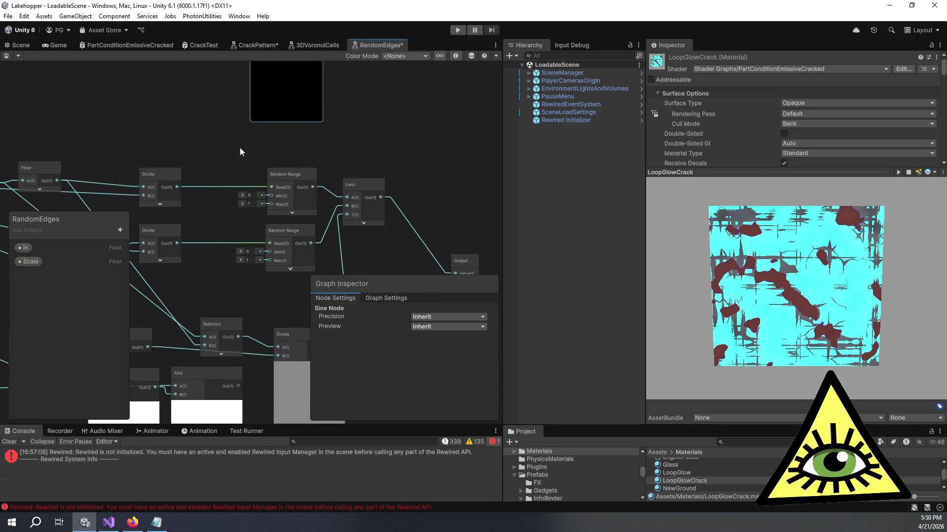
mouse_move(203, 181)
left_mouse_down()
mouse_move(201, 231)
mouse_move(247, 102)
mouse_move(303, 234)
left_mouse_up()
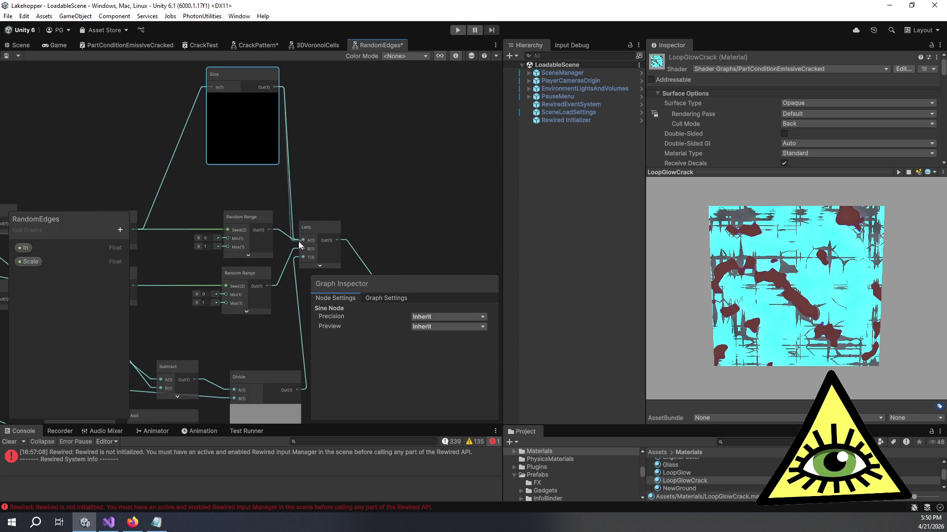
left_click_drag(318, 192, 350, 120)
Add a second Sine node, feed it from the left node, wire it into Lerp B, and save.
key("space")
type("sin")
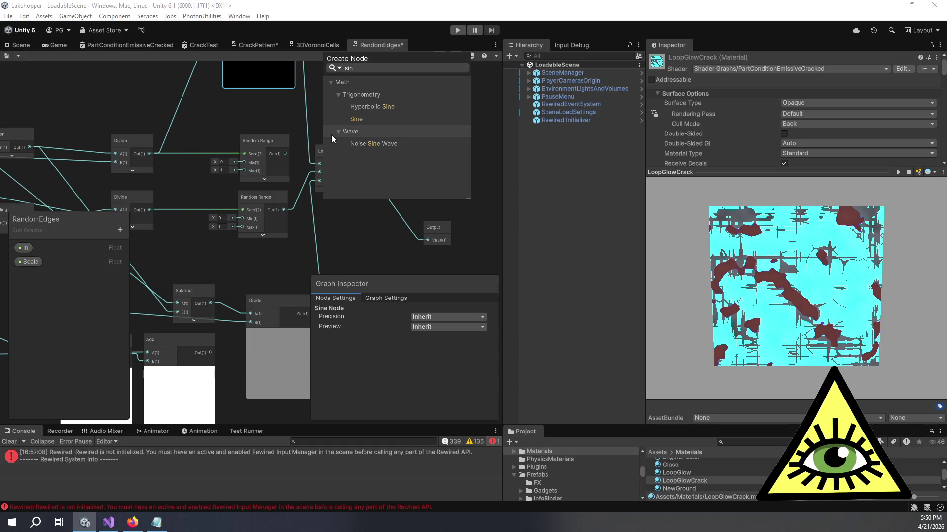
left_click(356, 120)
mouse_move(356, 158)
left_mouse_down()
mouse_move(376, 92)
mouse_move(369, 117)
left_mouse_up()
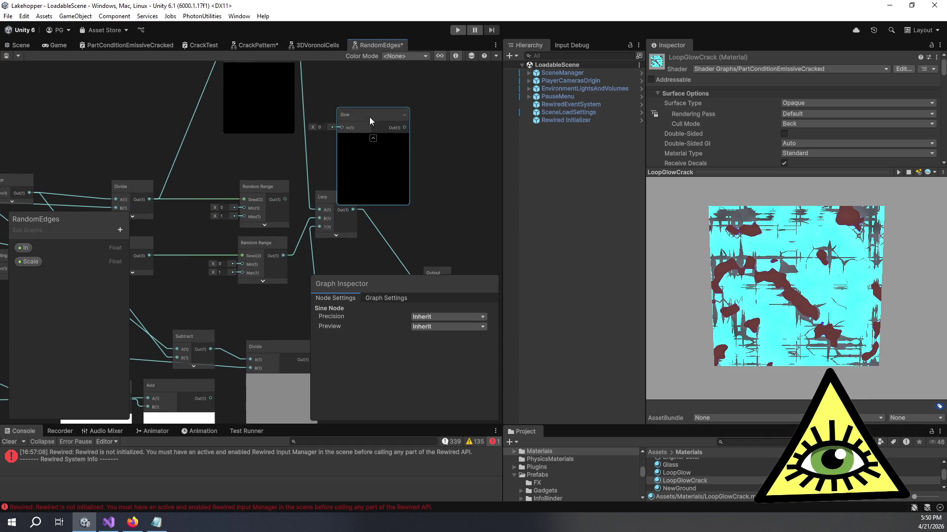
mouse_move(150, 255)
left_mouse_down()
mouse_move(370, 131)
mouse_move(341, 128)
left_mouse_up()
mouse_move(404, 128)
left_mouse_down()
mouse_move(321, 205)
mouse_move(320, 218)
left_mouse_up()
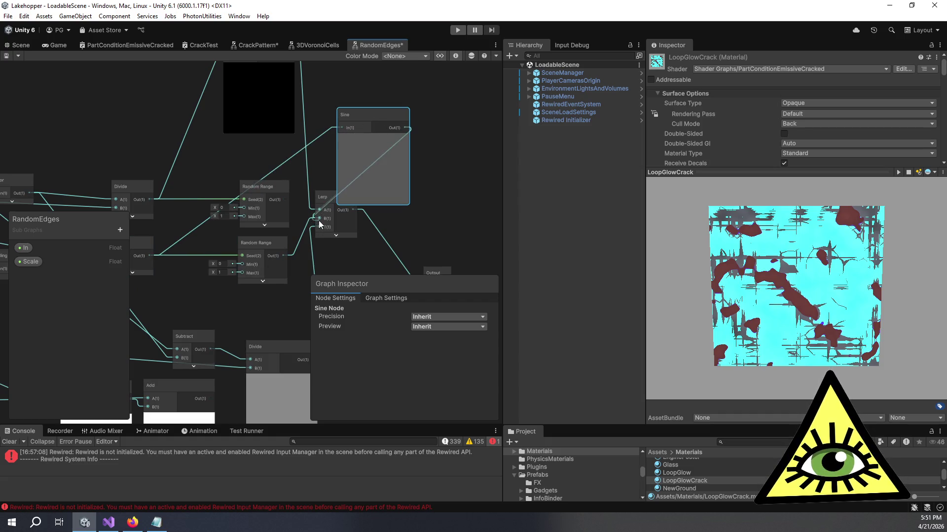
key("ctrl+s")
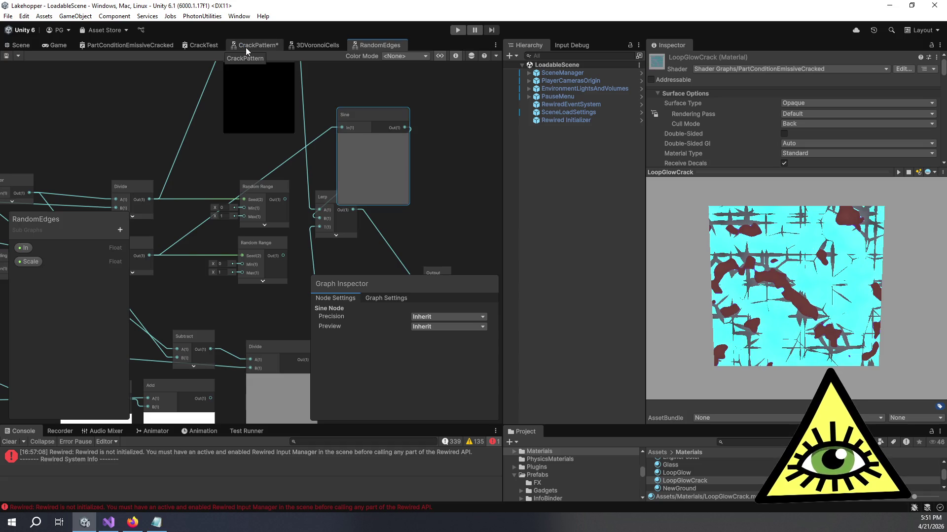
In CrackPattern, scrub the Float scale through several values, leaving it at 11.4.
left_click(246, 47)
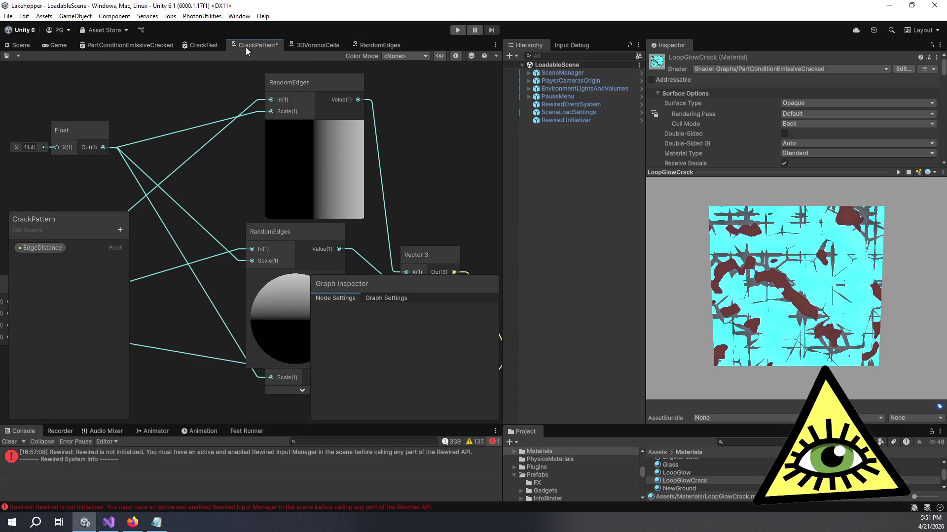
mouse_move(78, 158)
left_mouse_down()
mouse_move(26, 158)
mouse_move(216, 134)
mouse_move(19, 160)
left_mouse_up()
mouse_move(942, 159)
left_mouse_down()
mouse_move(25, 158)
mouse_move(150, 164)
mouse_move(41, 167)
mouse_move(154, 178)
left_mouse_up()
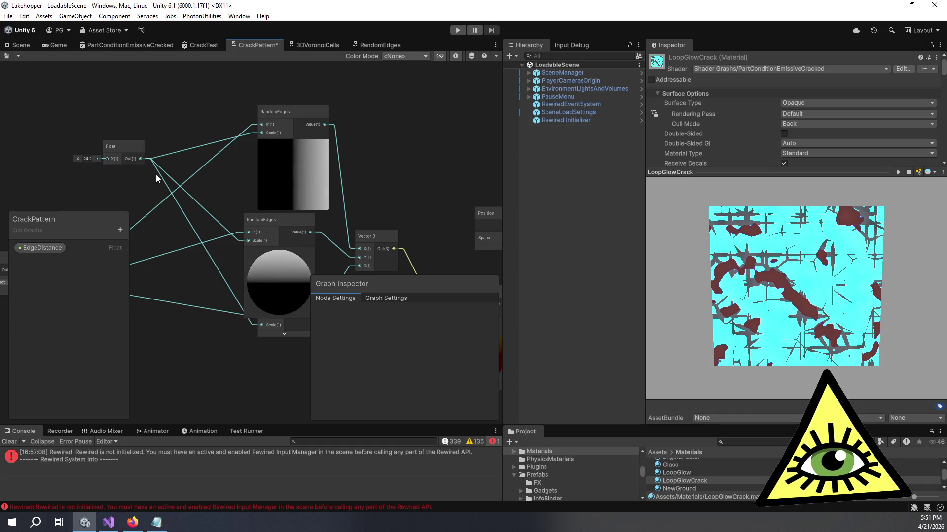
mouse_move(92, 180)
left_mouse_down()
mouse_move(18, 179)
mouse_move(194, 152)
left_mouse_up()
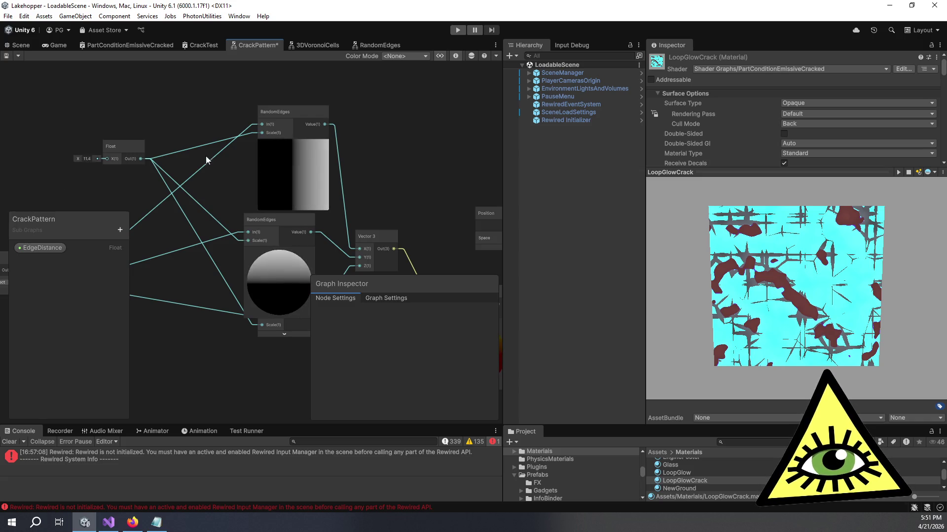
scroll(313, 124, "up", 3)
scroll(374, 207, "down", 3)
left_click_drag(374, 211, 302, 80)
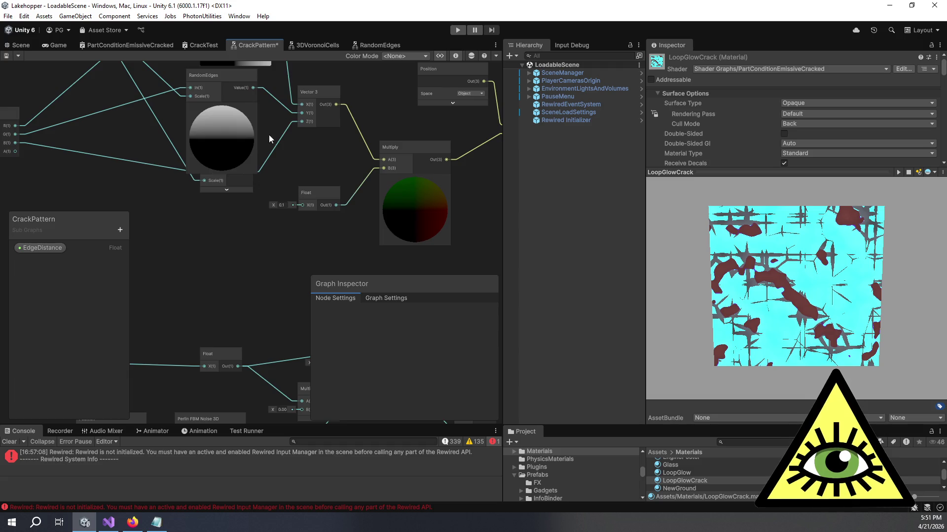
Expand the lower RandomEdges preview, lower a second Float to 0.3, and return to RandomEdges.
left_click(227, 190)
scroll(285, 215, "down", 3)
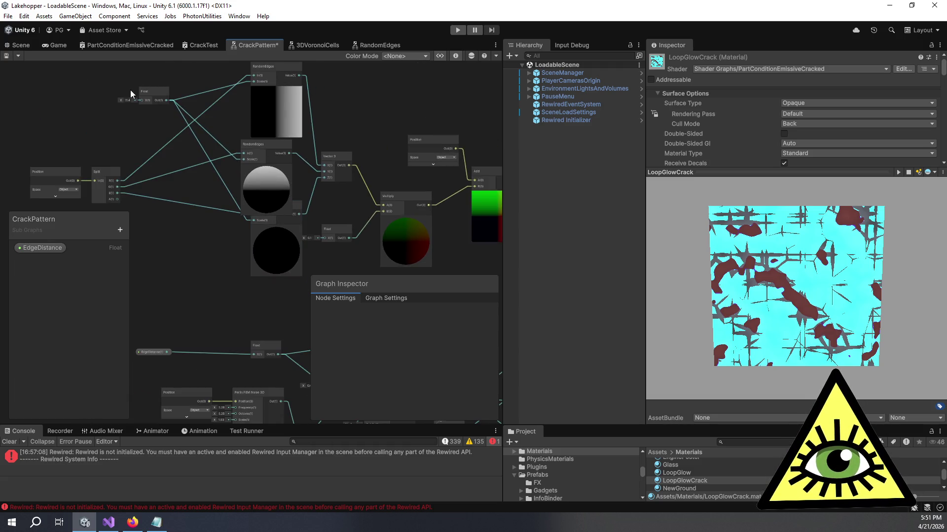
mouse_move(120, 102)
left_mouse_down()
mouse_move(60, 98)
mouse_move(113, 104)
left_mouse_up()
left_click_drag(231, 100, 166, 116)
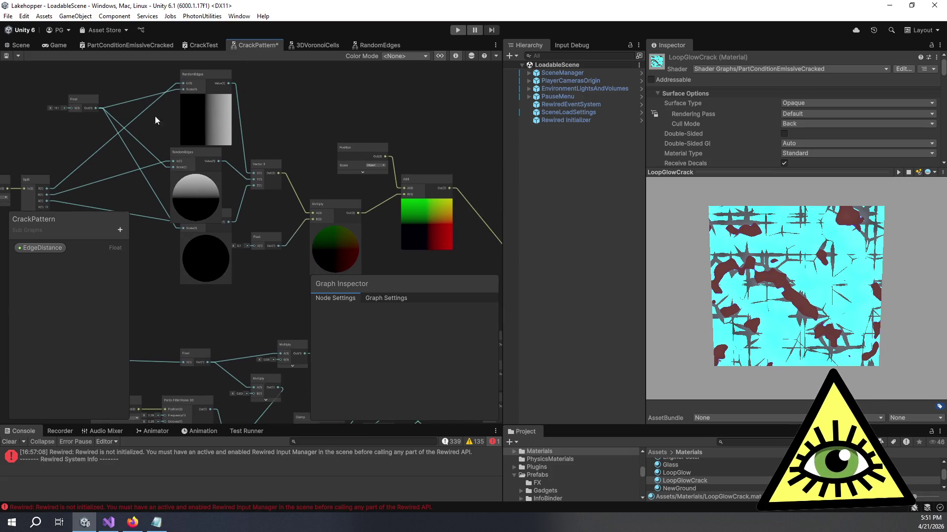
left_click(363, 46)
scroll(345, 123, "down", 3)
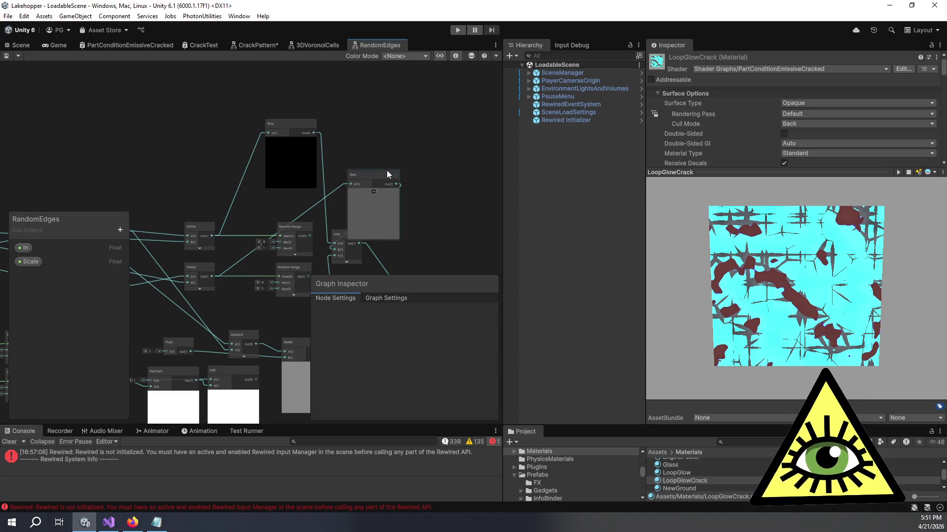
Delete the Sine node and wire the top and bottom Random Ranges into Lerp A and B.
left_click(378, 179)
key("Delete")
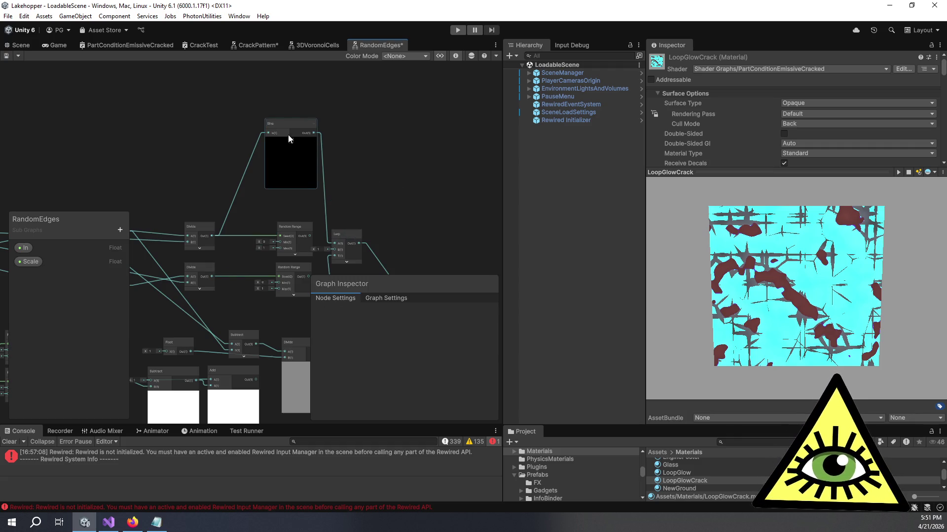
scroll(268, 200, "up", 5)
left_click_drag(267, 201, 321, 217)
left_click_drag(261, 290, 318, 230)
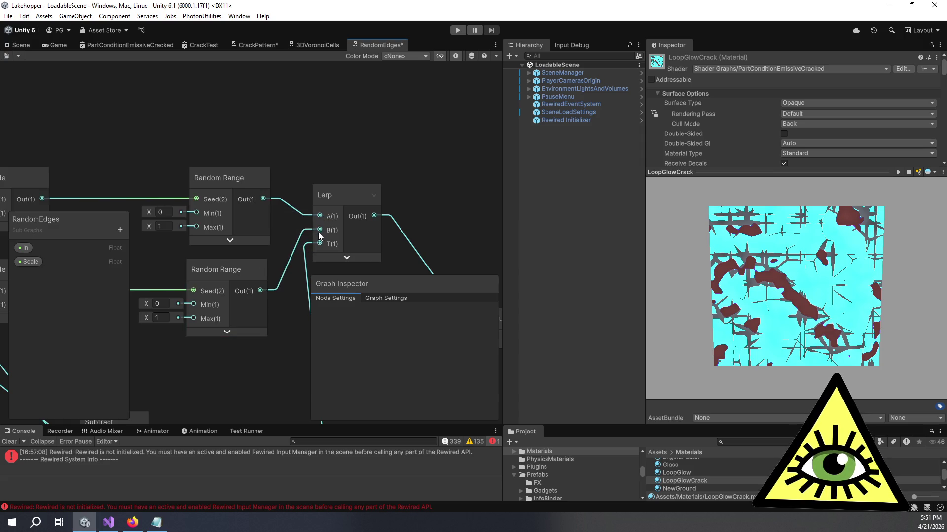
Set the lower Add node's B offset to -0.2 and save RandomEdges.
scroll(270, 121, "down", 3)
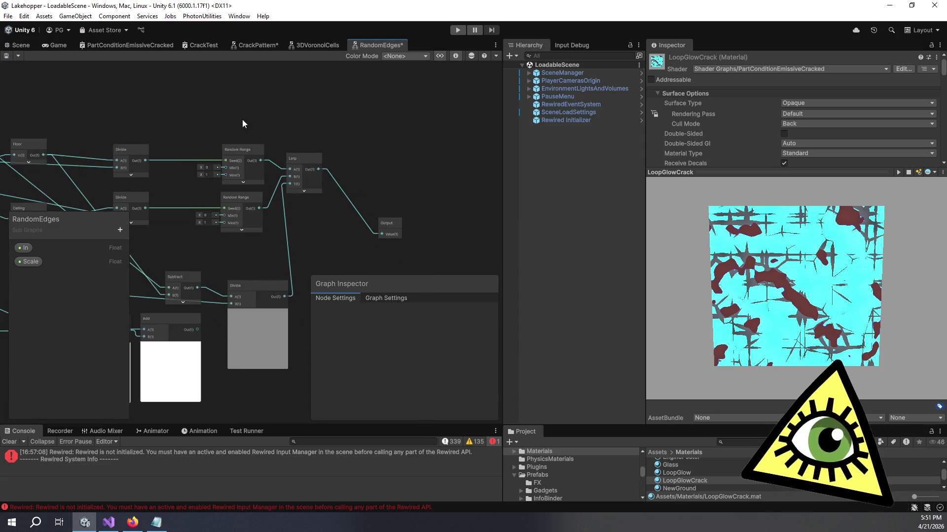
left_click_drag(100, 123, 425, 88)
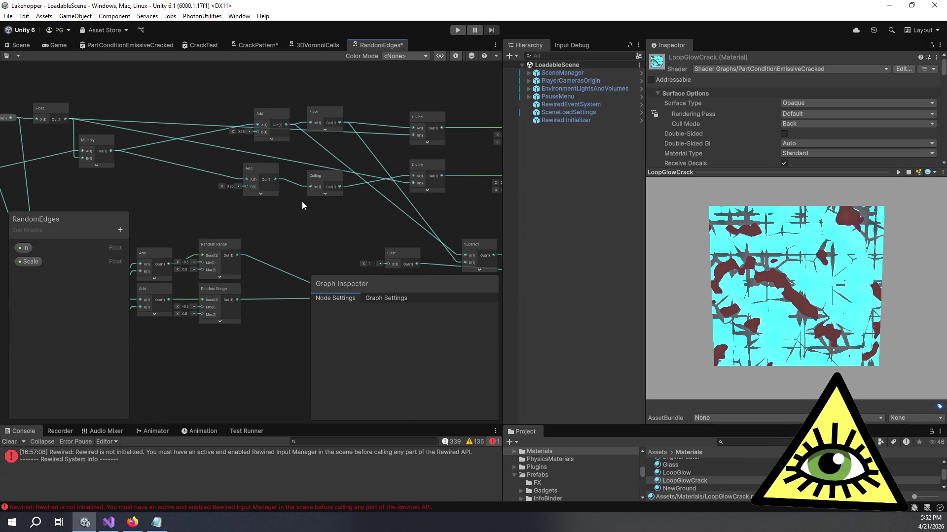
left_click_drag(302, 204, 315, 202)
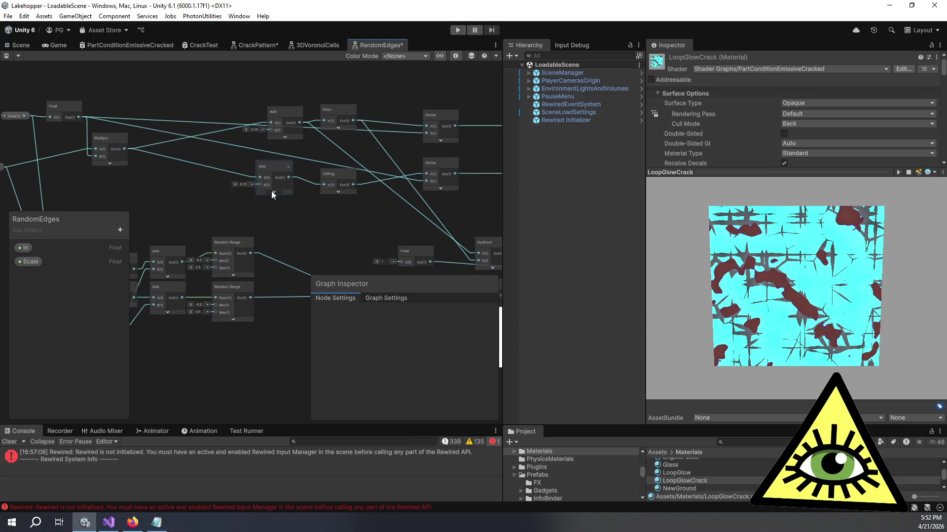
left_click(243, 185)
scroll(275, 202, "up", 3)
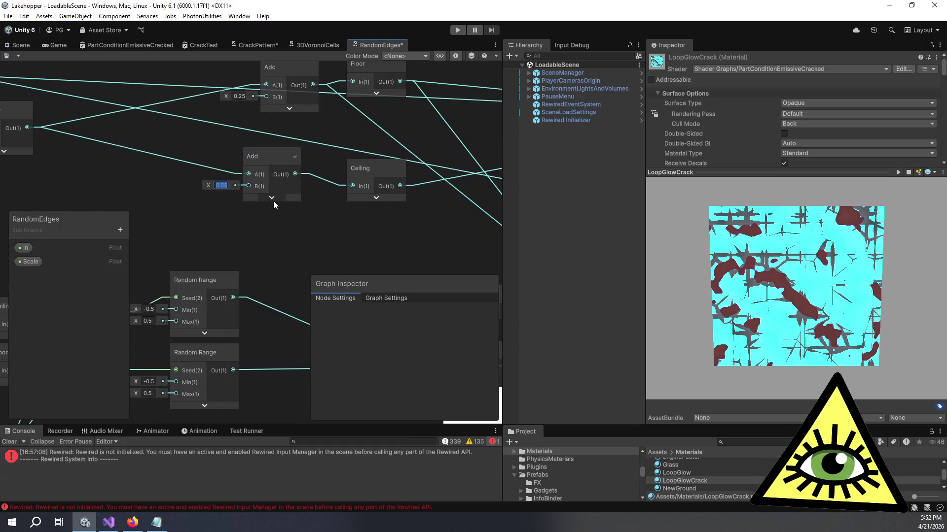
type("-0.2")
key("ctrl+s")
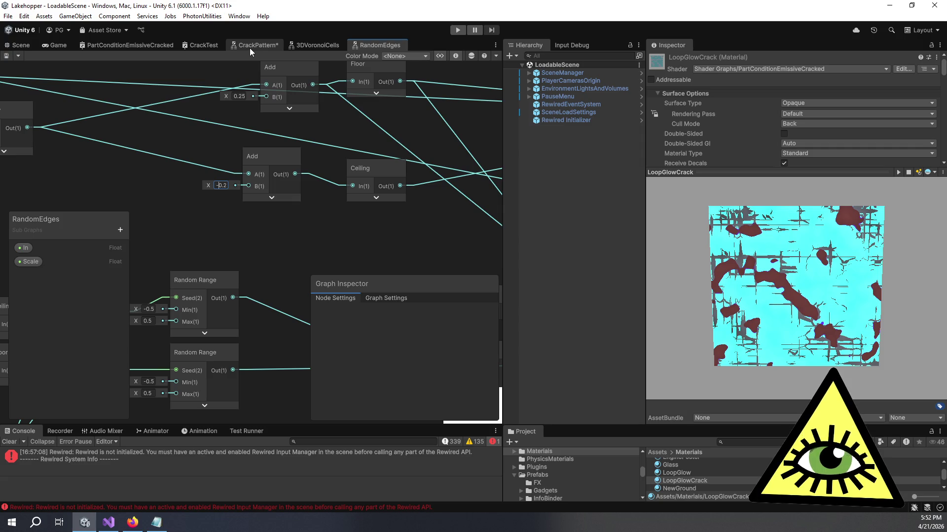
In the CrackPattern graph, raise the scale Float from 1.4 to about 1.5.
left_click(248, 46)
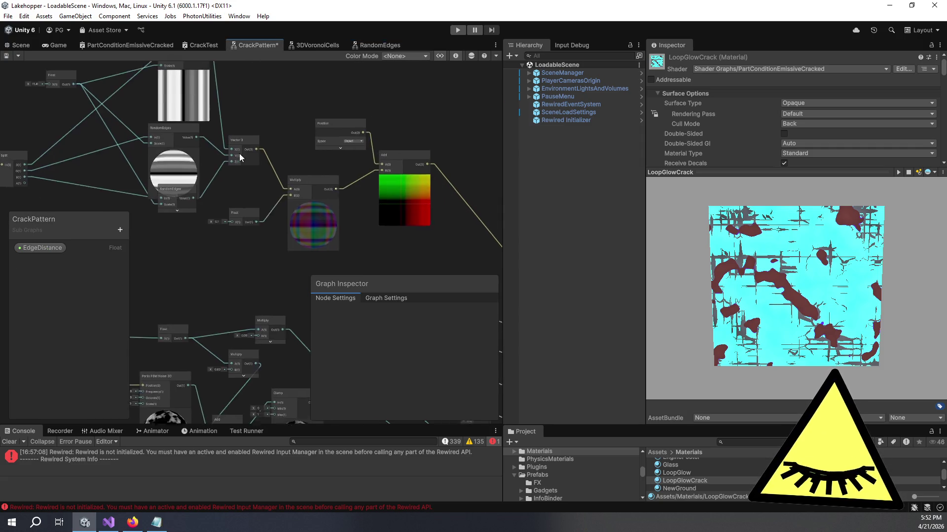
scroll(241, 141, "up", 4)
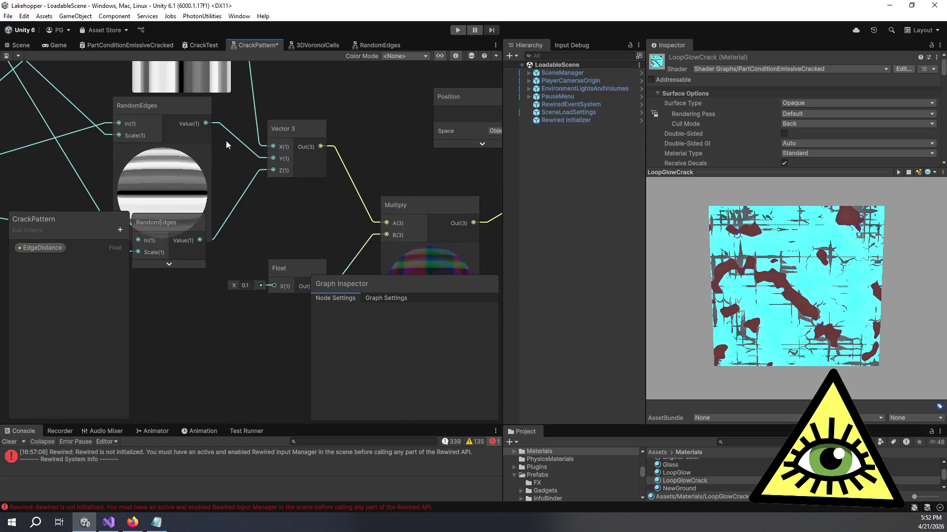
mouse_move(229, 134)
left_mouse_down()
mouse_move(213, 51)
mouse_move(226, 54)
left_mouse_up()
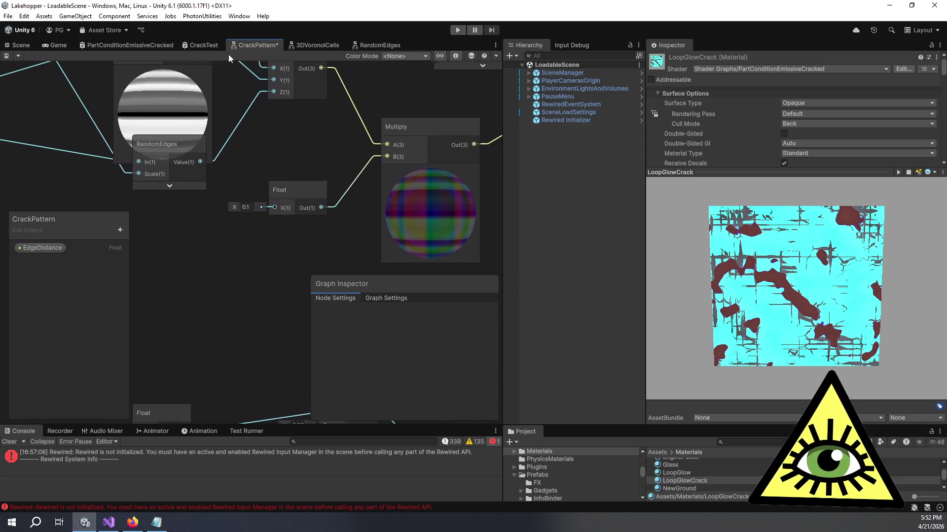
scroll(293, 118, "down", 2)
mouse_move(293, 118)
left_mouse_down()
mouse_move(306, 152)
mouse_move(377, 188)
left_mouse_up()
scroll(376, 188, "down", 3)
left_click(125, 117)
type("1")
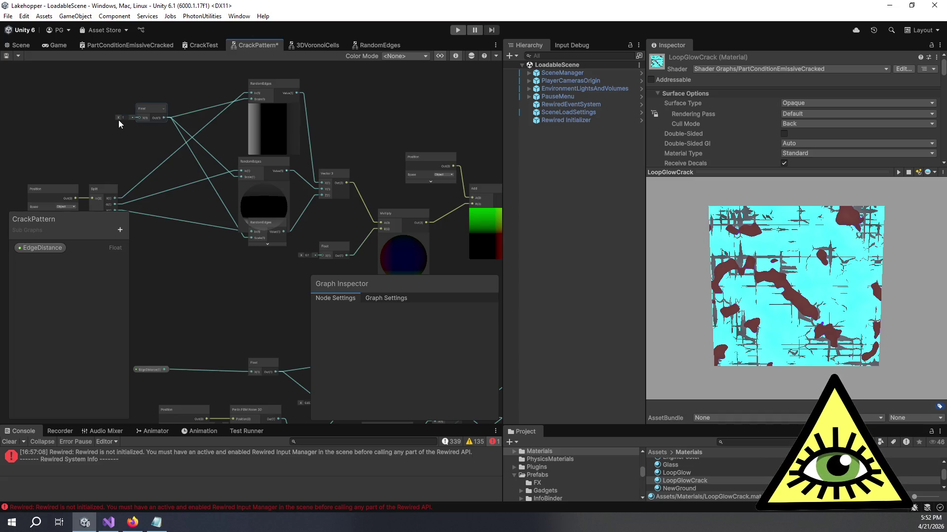
left_click_drag(118, 118, 259, 127)
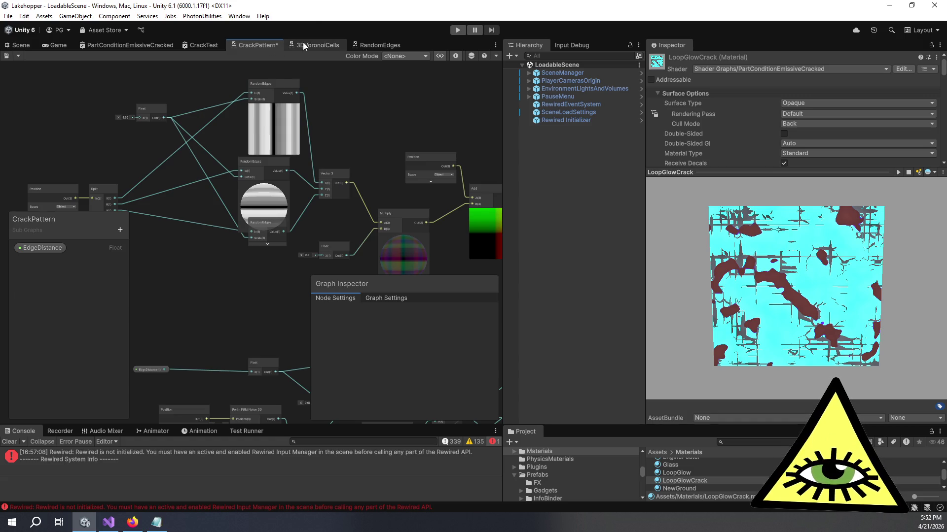
left_click(374, 46)
Restore the lower Add node's B offset in RandomEdges to 0.25.
left_click(224, 185)
type("0.25")
key("Return")
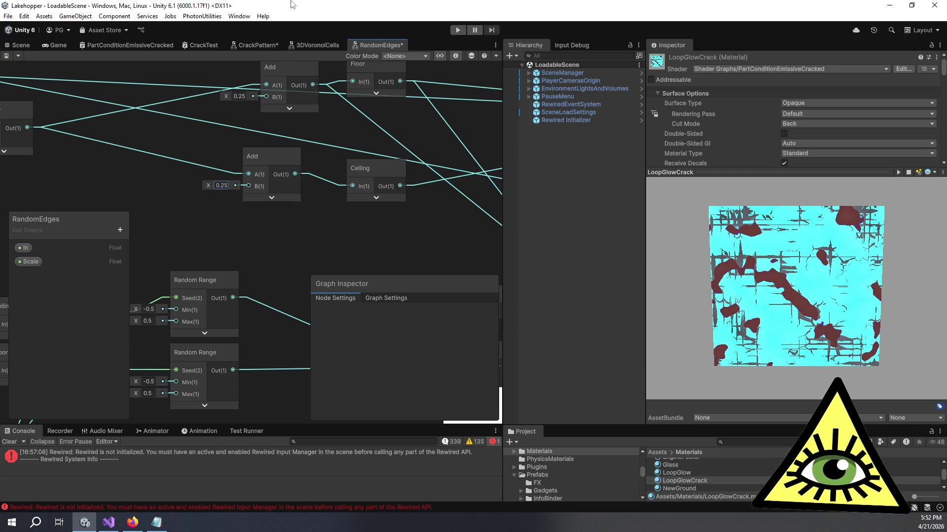
scroll(407, 216, "down", 5)
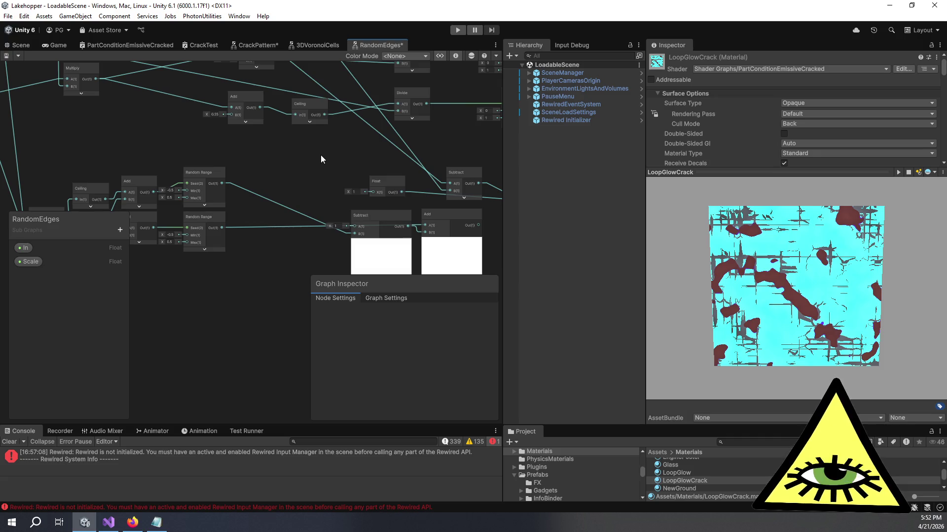
mouse_move(321, 155)
left_mouse_down()
mouse_move(371, 200)
mouse_move(336, 186)
left_mouse_up()
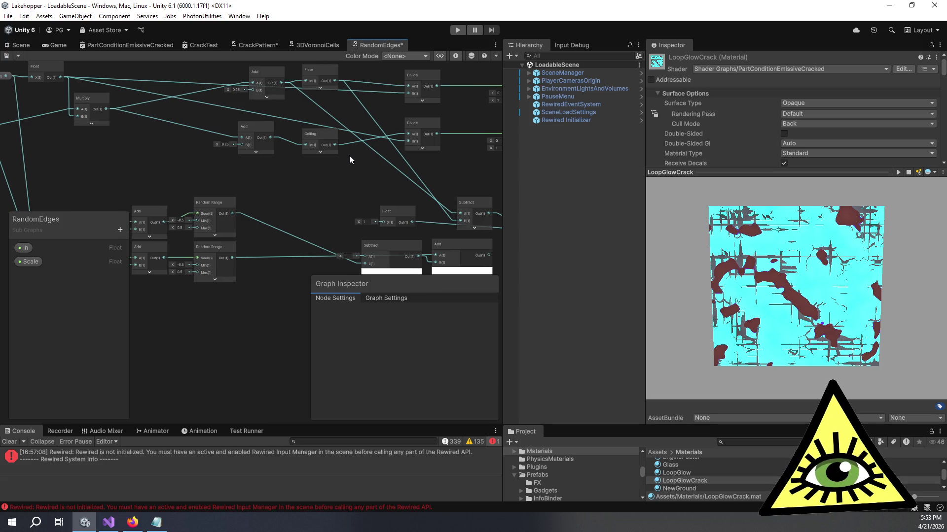
left_click_drag(349, 156, 332, 144)
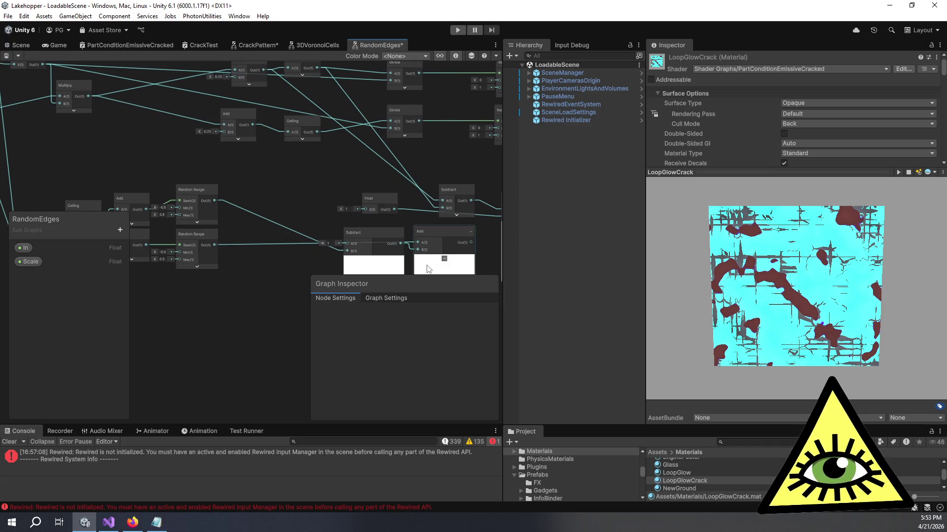
left_click_drag(379, 185, 329, 156)
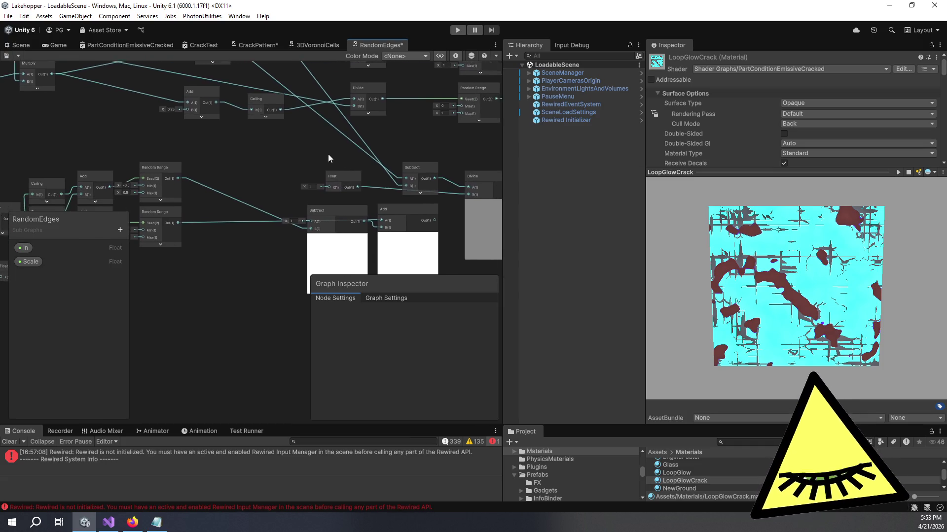
scroll(262, 216, "up", 2)
Reconnect Subtract's B, wire the upper Random Range into Add B, and Add Out into Divide B.
mouse_move(262, 216)
left_mouse_down()
mouse_move(120, 216)
mouse_move(325, 228)
left_mouse_up()
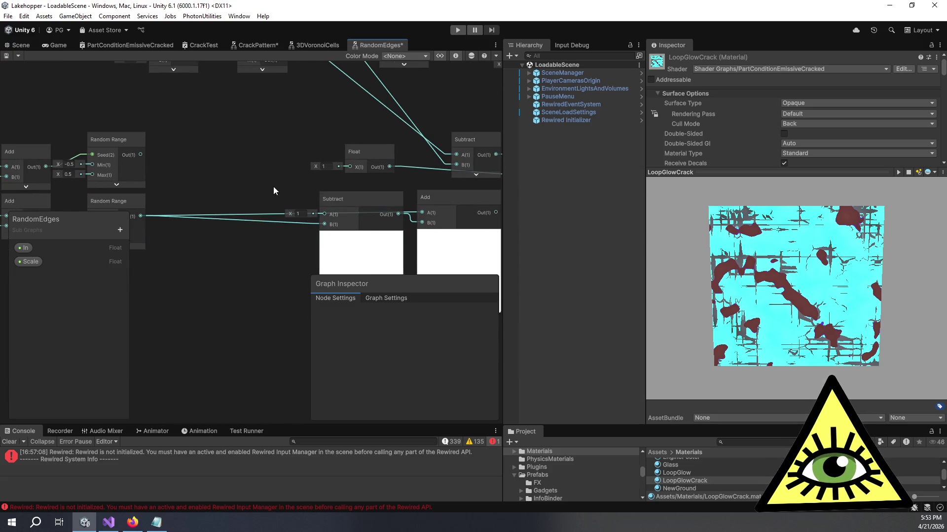
mouse_move(117, 149)
left_mouse_down()
mouse_move(178, 156)
mouse_move(401, 219)
left_mouse_up()
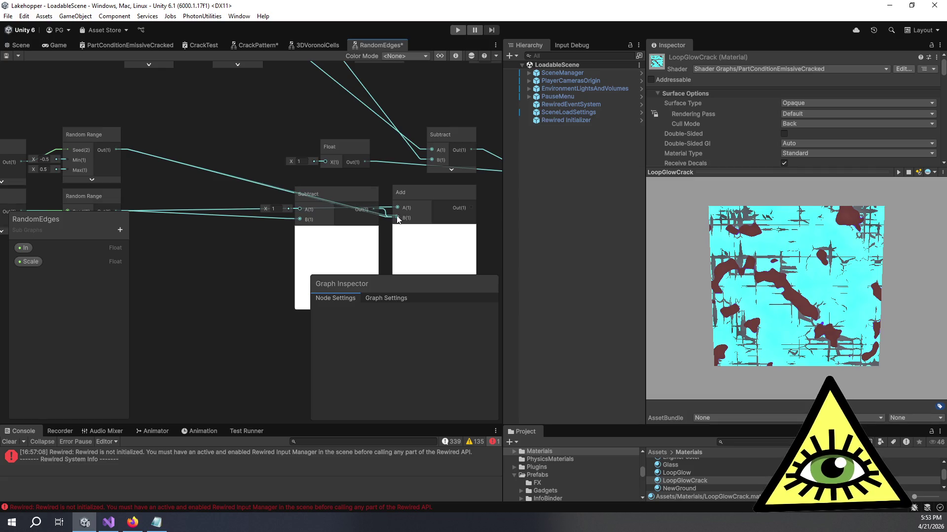
mouse_move(397, 163)
left_mouse_down()
mouse_move(322, 137)
mouse_move(256, 155)
left_mouse_up()
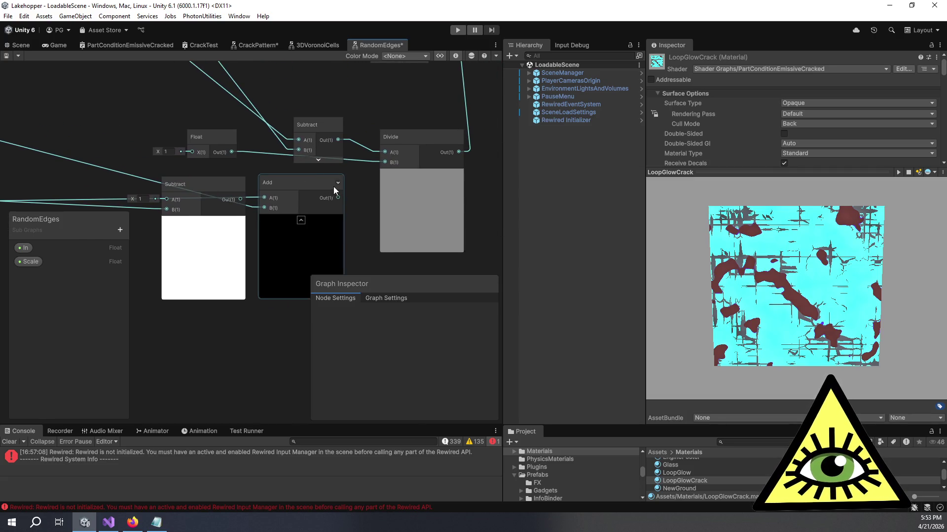
left_click_drag(340, 196, 385, 162)
left_click_drag(259, 141, 395, 172)
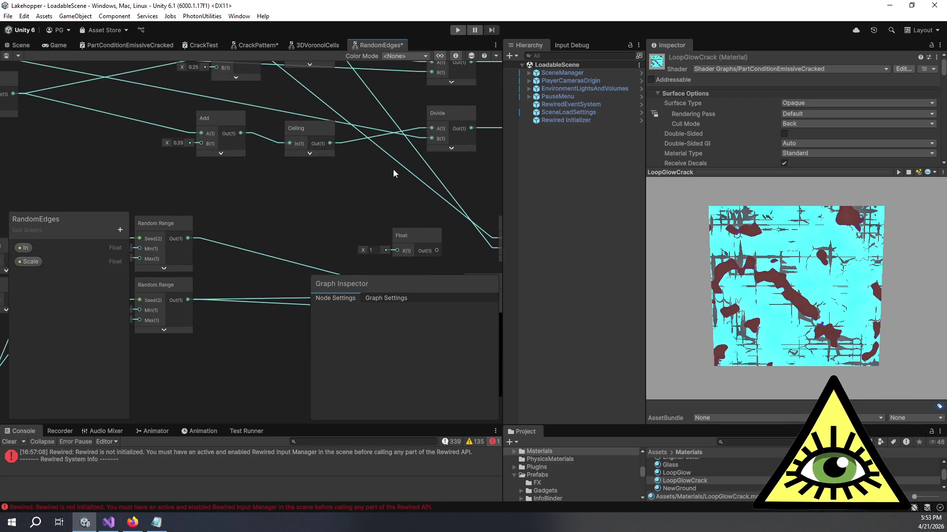
Feed both Random Range outputs into the Add nodes' B inputs and save RandomEdges.
scroll(300, 217, "down", 2)
mouse_move(297, 207)
left_mouse_down()
mouse_move(249, 152)
mouse_move(308, 202)
mouse_move(337, 188)
left_mouse_up()
left_click(264, 231)
left_click_drag(289, 226, 300, 145)
mouse_move(289, 278)
left_mouse_down()
mouse_move(305, 158)
mouse_move(321, 125)
mouse_move(312, 133)
left_mouse_up()
scroll(344, 233, "down", 1)
mouse_move(344, 232)
left_mouse_down()
mouse_move(345, 167)
mouse_move(319, 143)
left_mouse_up()
key("ctrl+s")
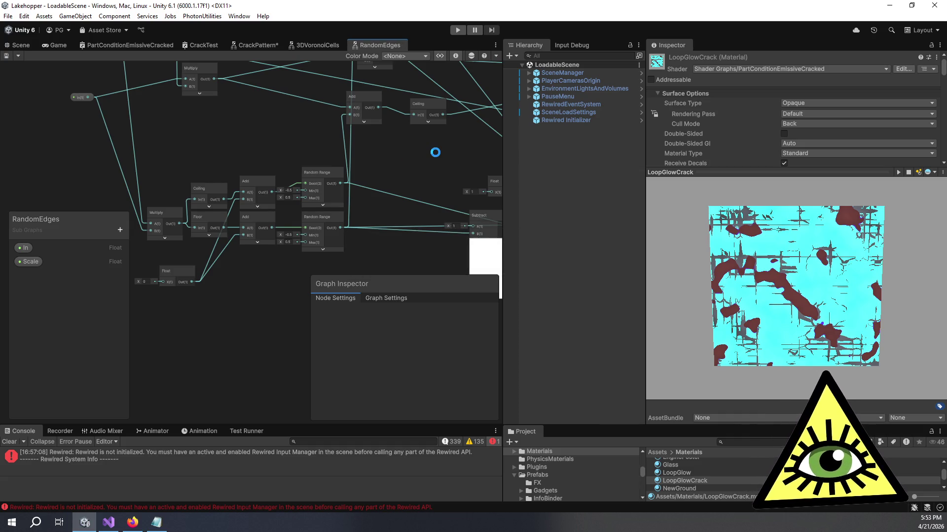
left_click(259, 43)
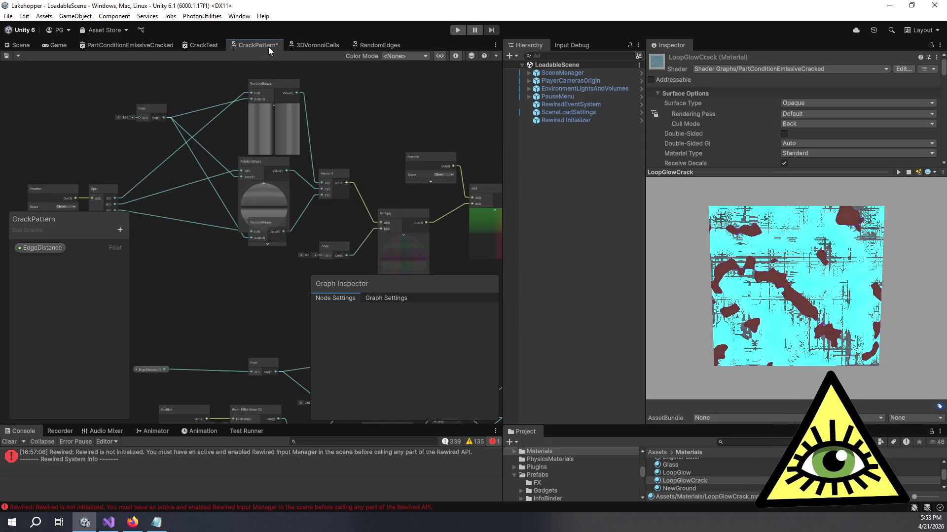
Scrub the CrackPattern scale Float up to 12.3 and inspect the cracks in the material preview.
scroll(297, 133, "up", 5)
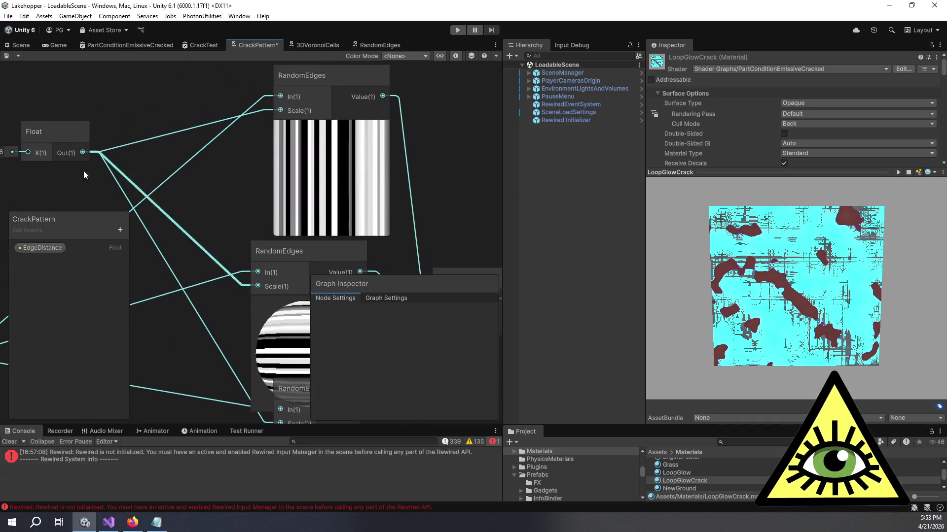
left_click(10, 156)
type("1")
left_click(29, 138)
scroll(25, 143, "down", 1)
scroll(31, 144, "down", 1)
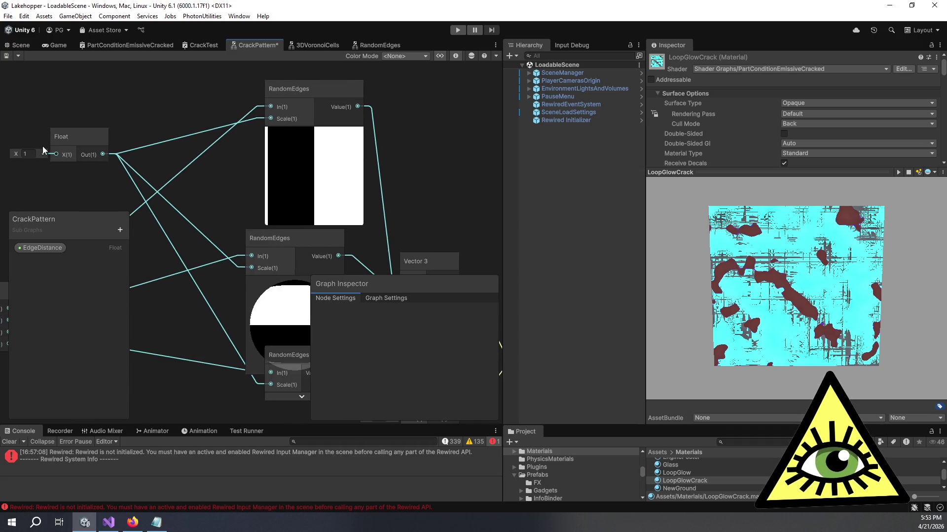
left_click_drag(14, 153, 199, 158)
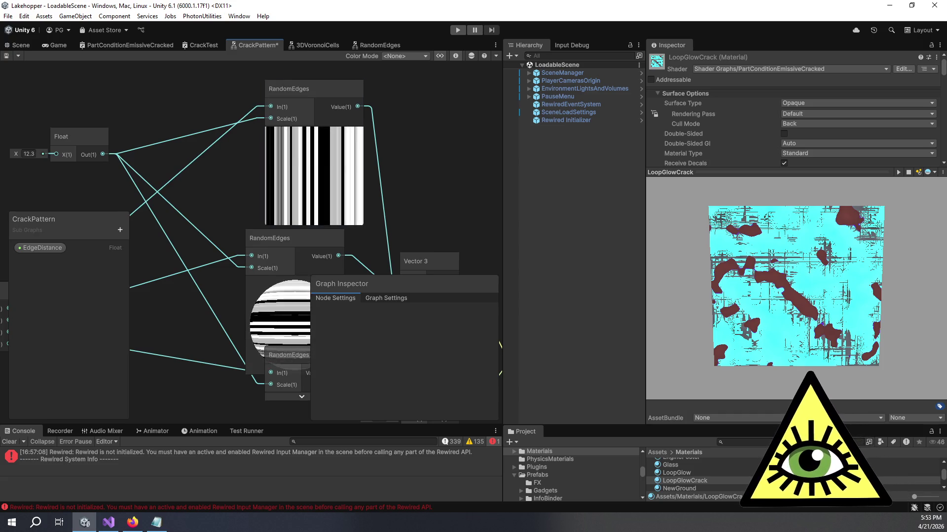
mouse_move(722, 206)
left_mouse_down()
mouse_move(785, 283)
mouse_move(725, 212)
left_mouse_up()
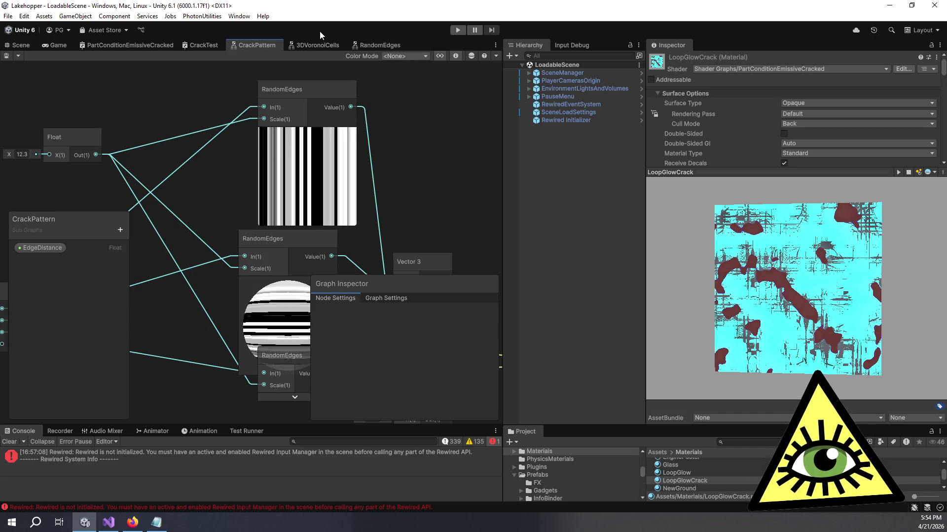
left_click(368, 46)
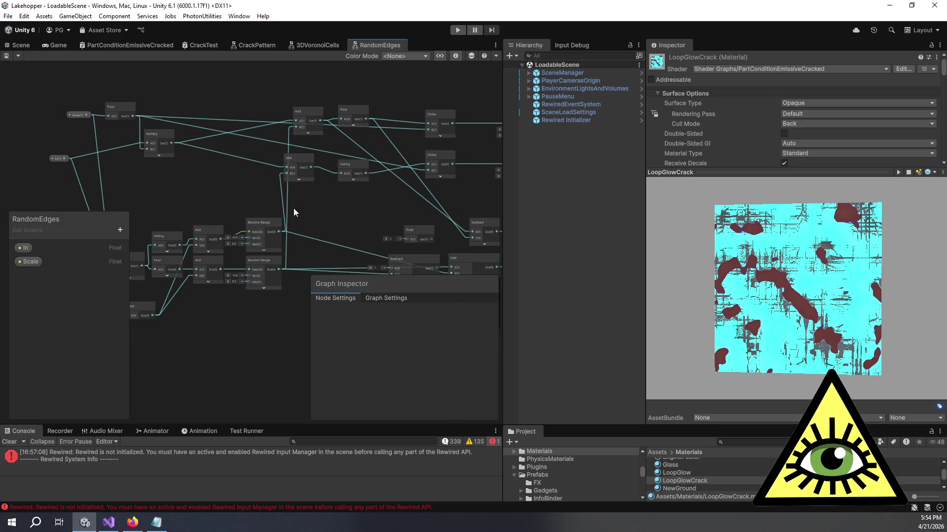
Remove the Random Range link into the upper Add node and edit its B value.
key("Delete")
key("Delete")
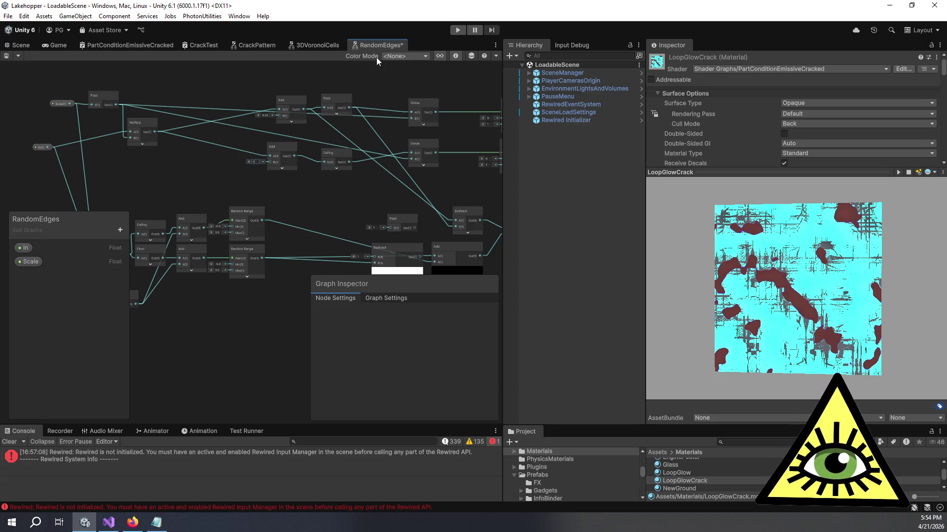
left_click(267, 115)
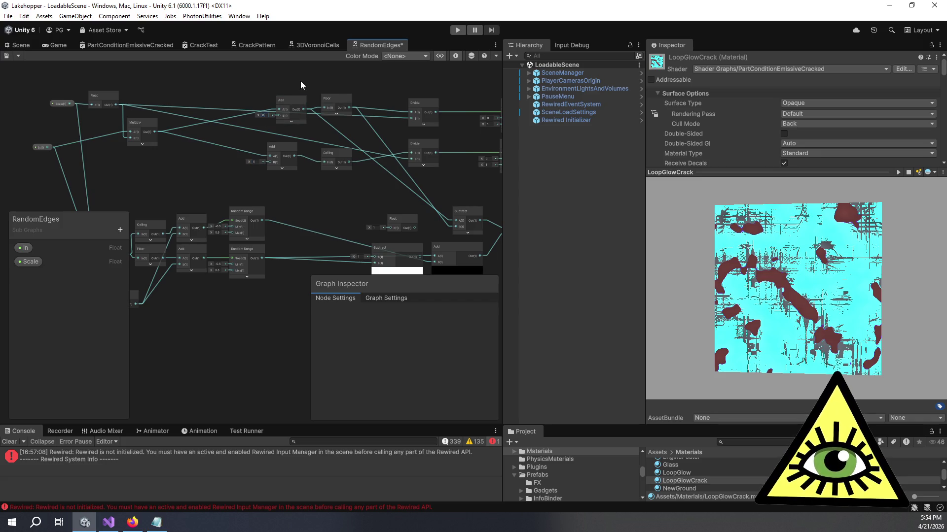
scroll(259, 180, "up", 3)
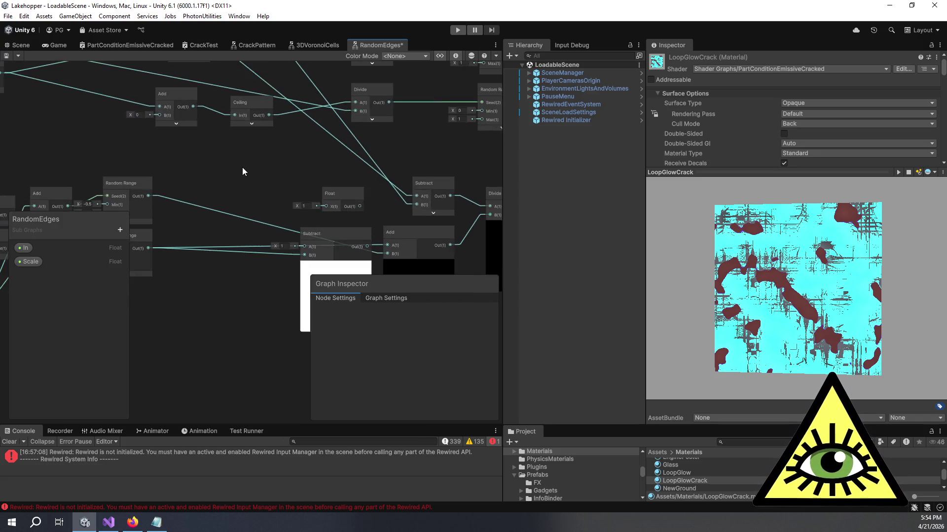
scroll(166, 224, "down", 3)
scroll(278, 200, "up", 3)
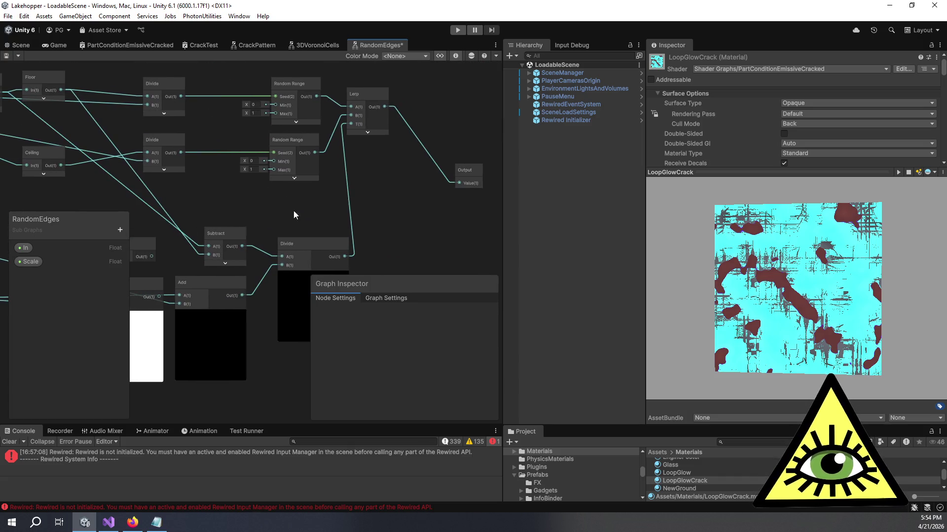
scroll(297, 210, "up", 2)
scroll(380, 186, "down", 3)
scroll(379, 167, "up", 2)
scroll(251, 207, "down", 2)
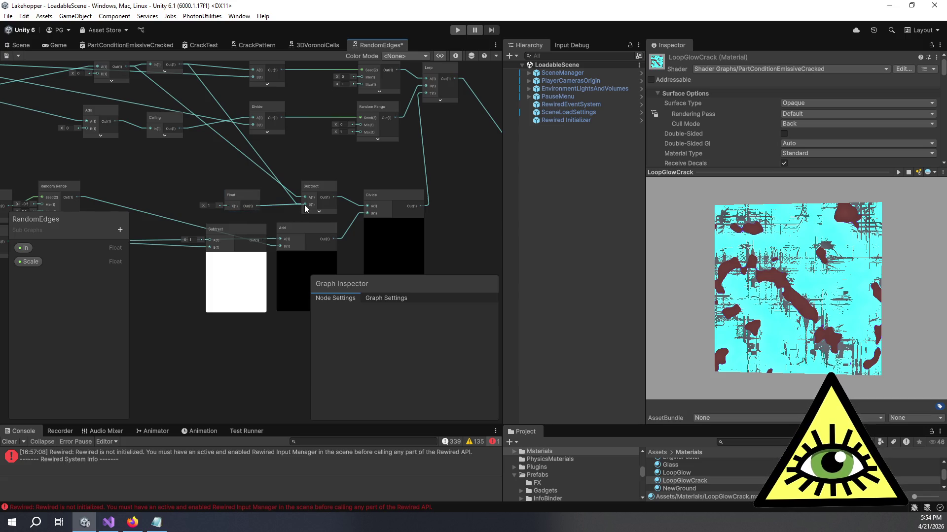
Make the Float value the Divide node's B divisor, after undoing a Subtract connection.
left_click_drag(305, 205, 305, 205)
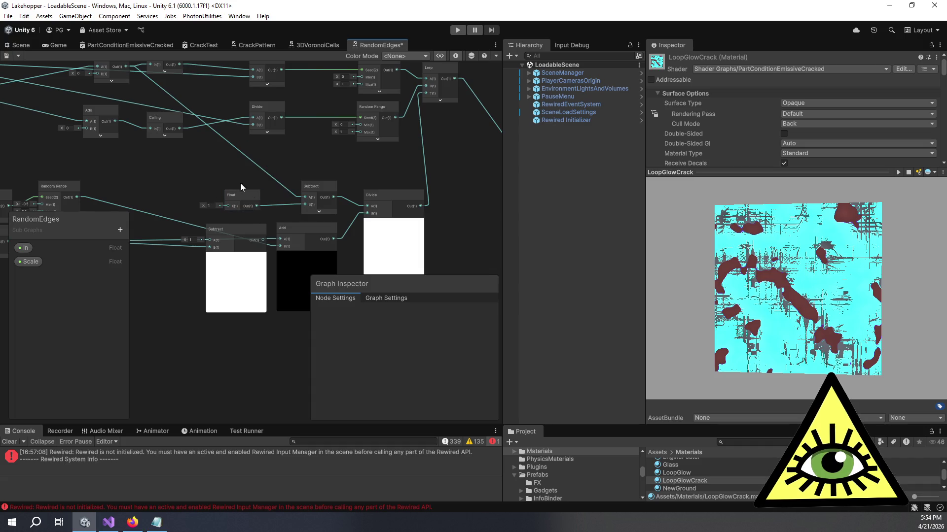
key("ctrl+z")
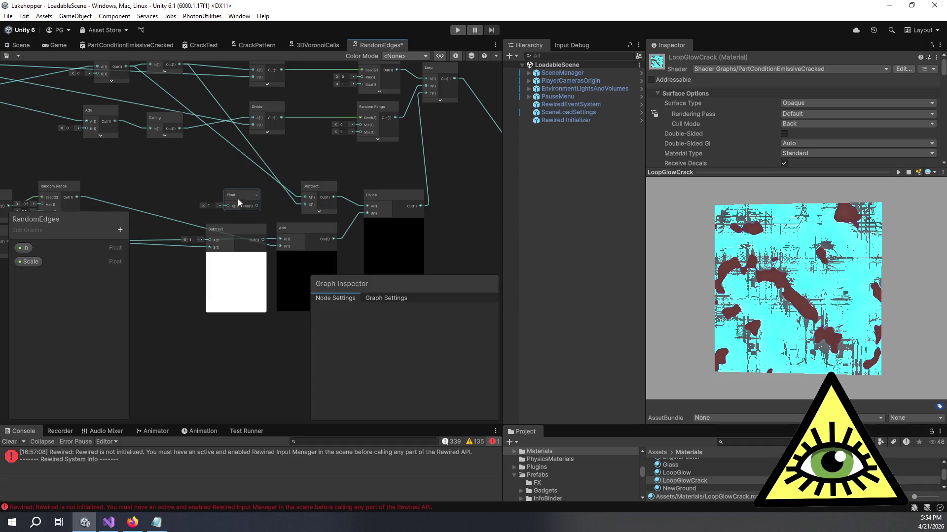
left_click_drag(253, 206, 370, 212)
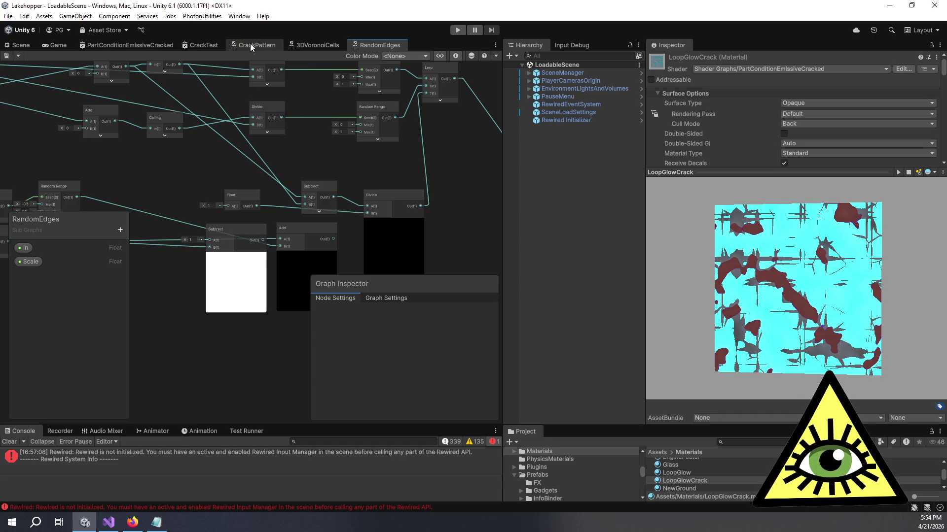
left_click(251, 44)
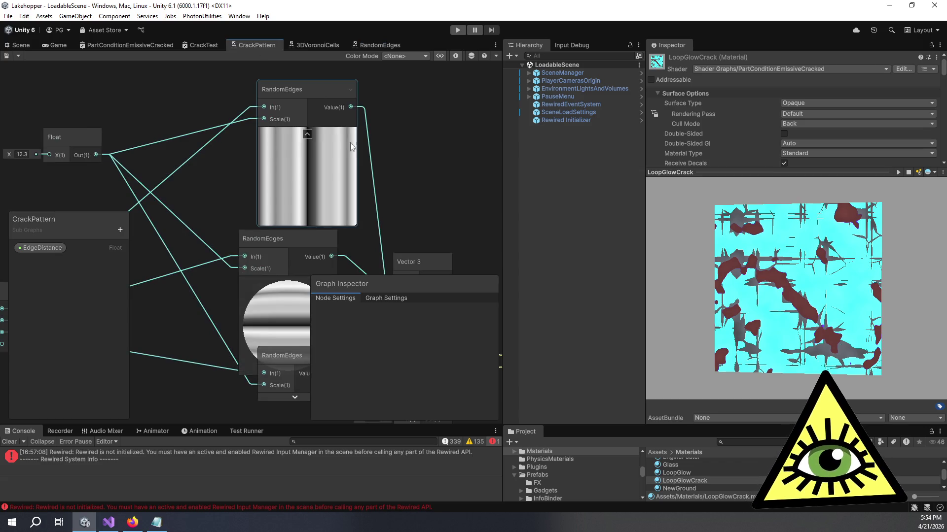
Change the CrackPattern Float node's X value from 12.3 to 20.
mouse_move(440, 199)
left_mouse_down()
mouse_move(338, 158)
mouse_move(405, 155)
left_mouse_up()
scroll(337, 173, "down", 3)
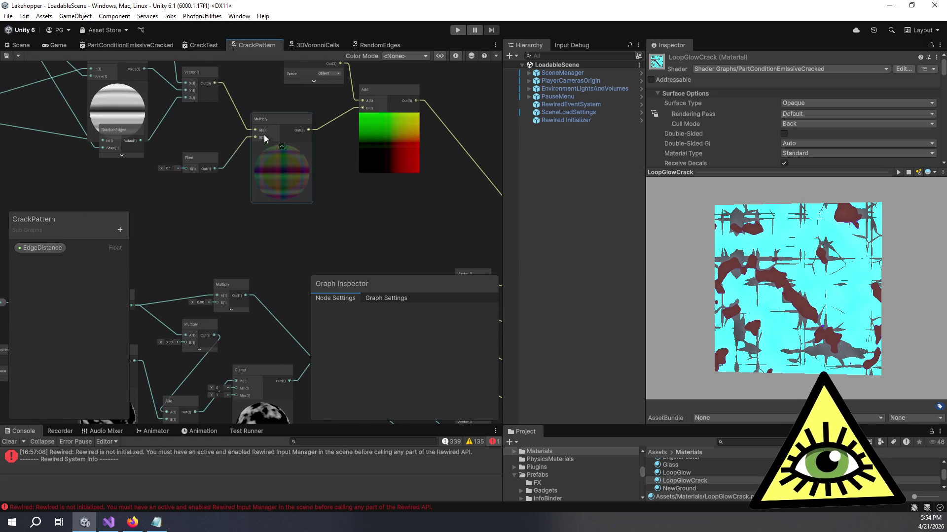
scroll(303, 177, "up", 5)
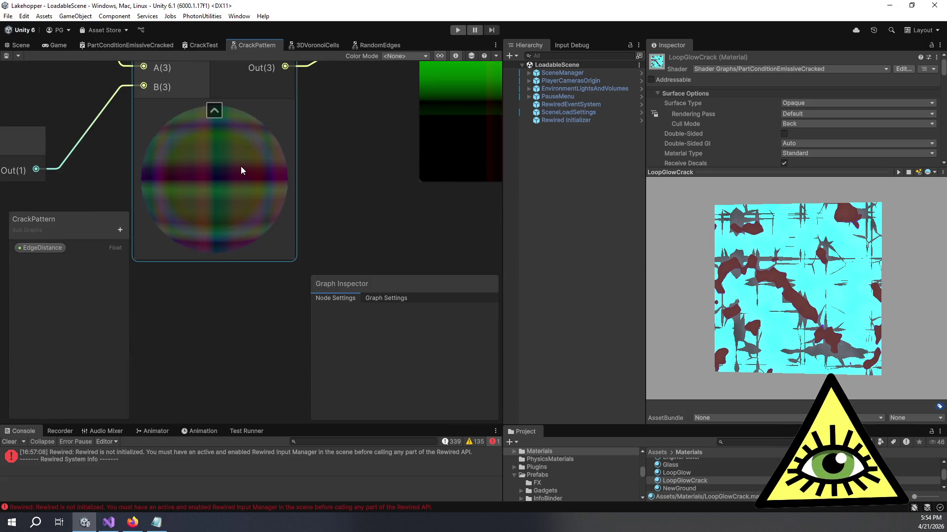
left_click_drag(345, 148, 211, 186)
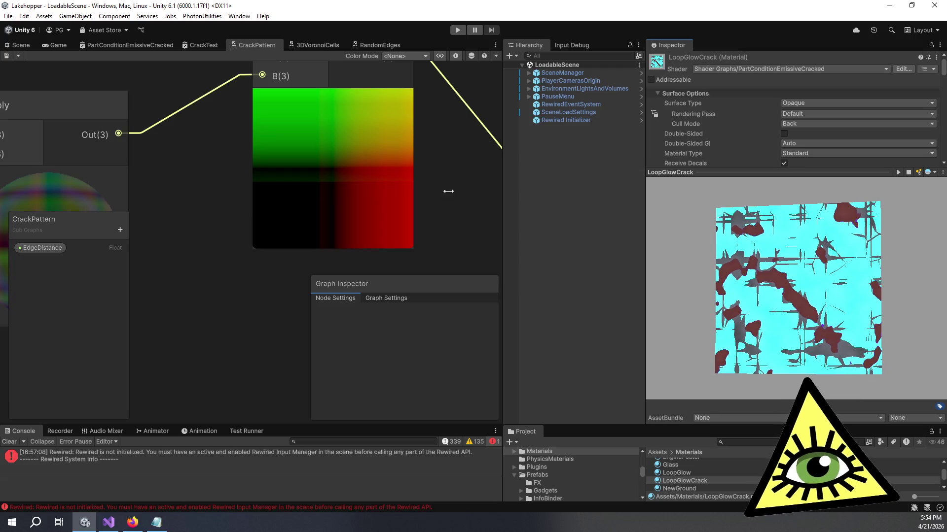
scroll(217, 226, "down", 8)
scroll(168, 157, "up", 8)
left_click(149, 152)
type("20")
key("Return")
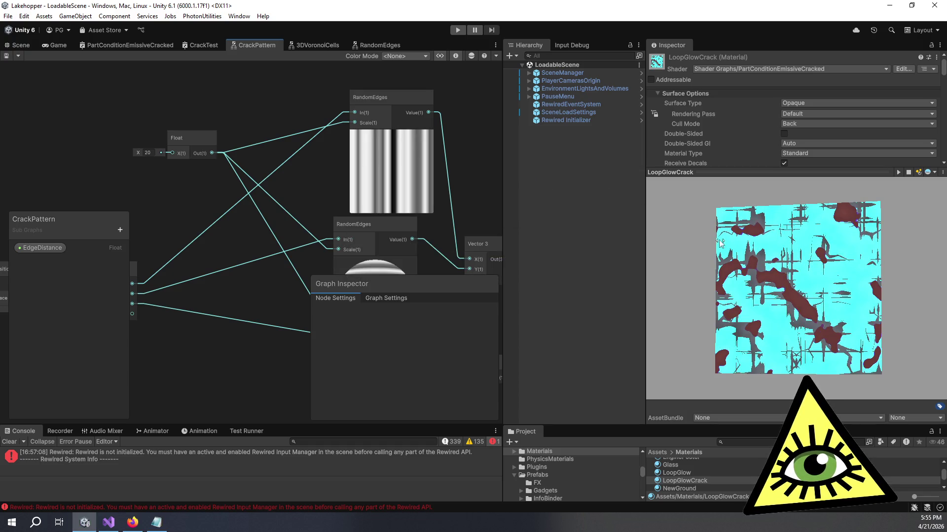
Try crack scales of 43.3 and then 10, saving the CrackPattern graph each time.
left_click_drag(141, 154, 177, 153)
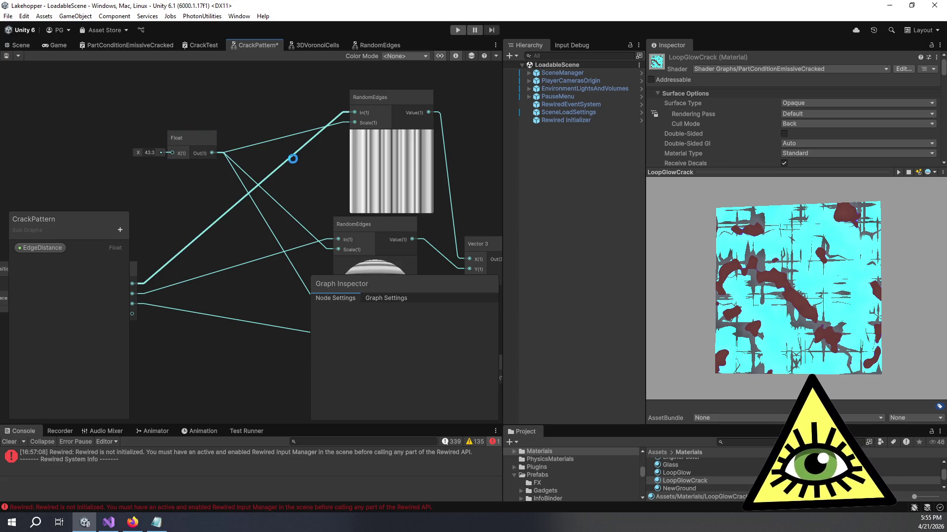
key("ctrl+s")
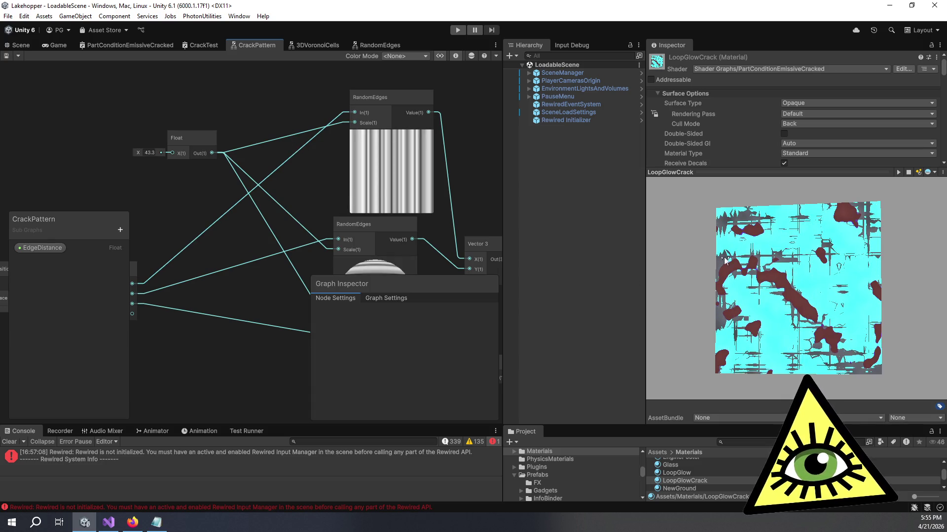
left_click_drag(260, 197, 241, 188)
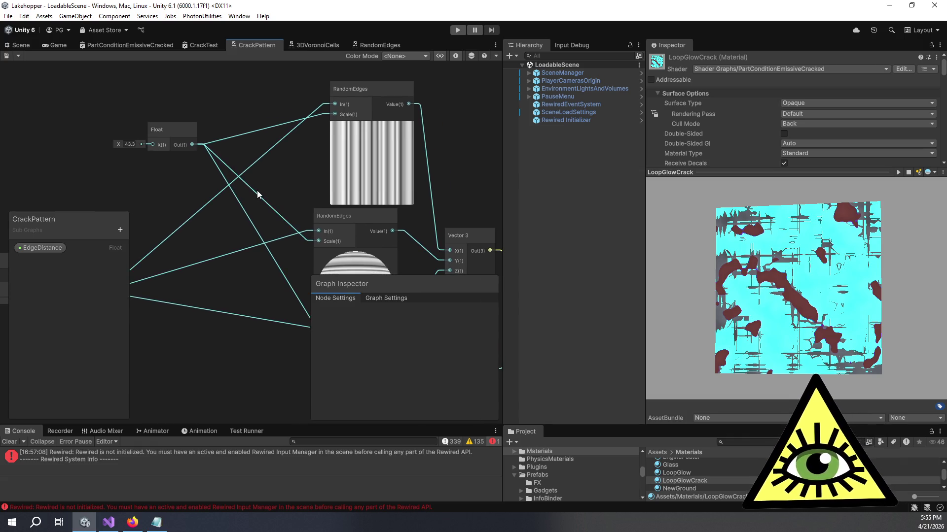
type("10")
left_click(5, 57)
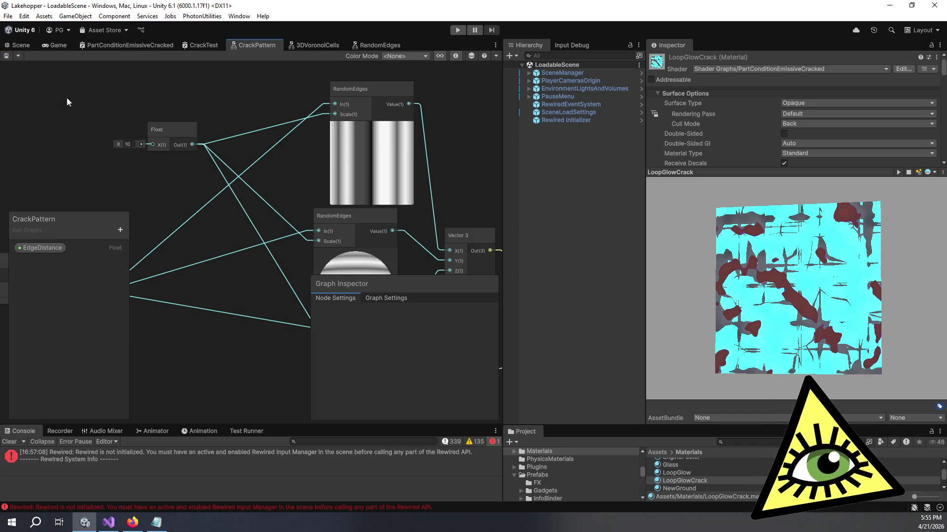
Return the Float scale to 20, save the asset, widen the Hierarchy, and show the Game view.
left_click(127, 144)
type("20")
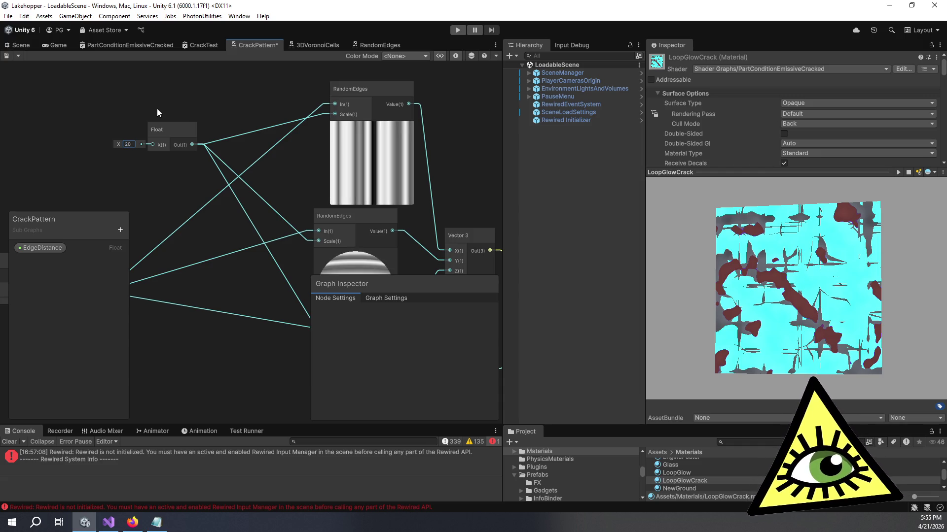
left_click(7, 55)
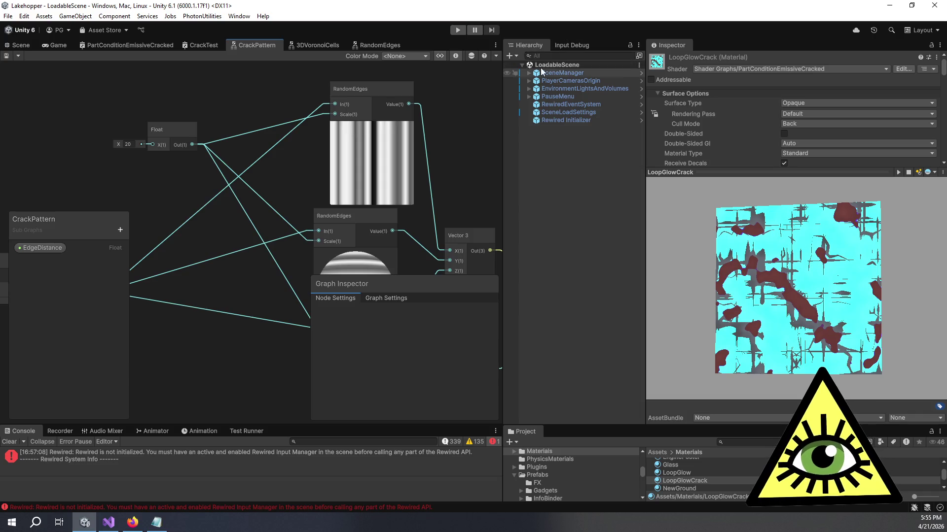
left_click_drag(646, 78, 704, 77)
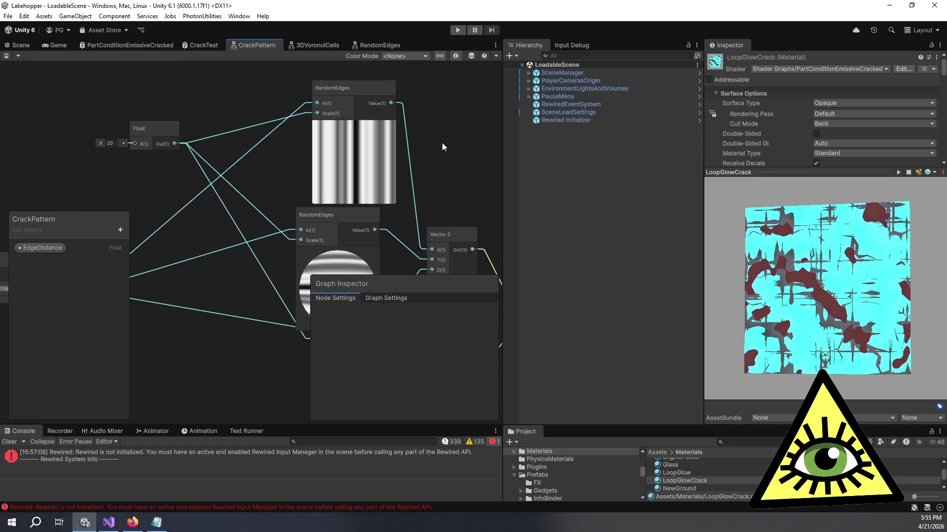
left_click(57, 44)
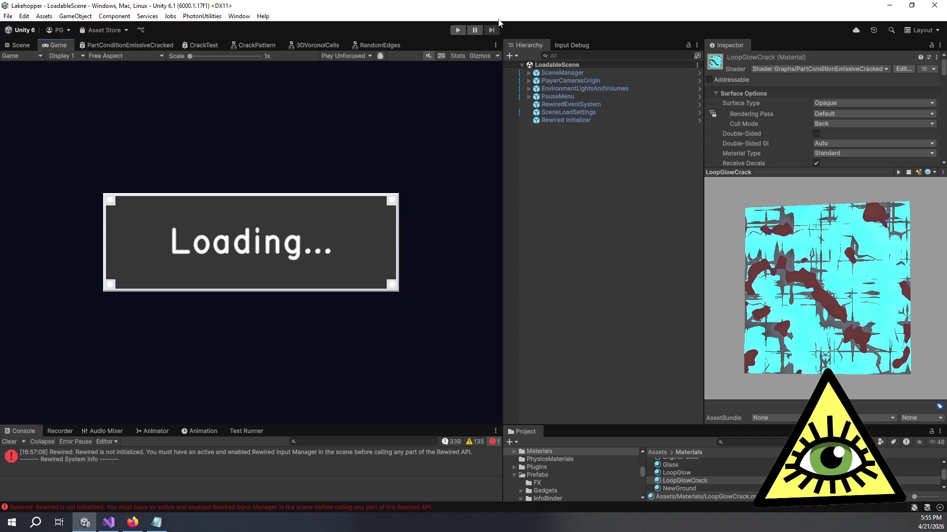
Start Play mode and wait for the red ring part with cyan cracked edges to load.
left_click(458, 31)
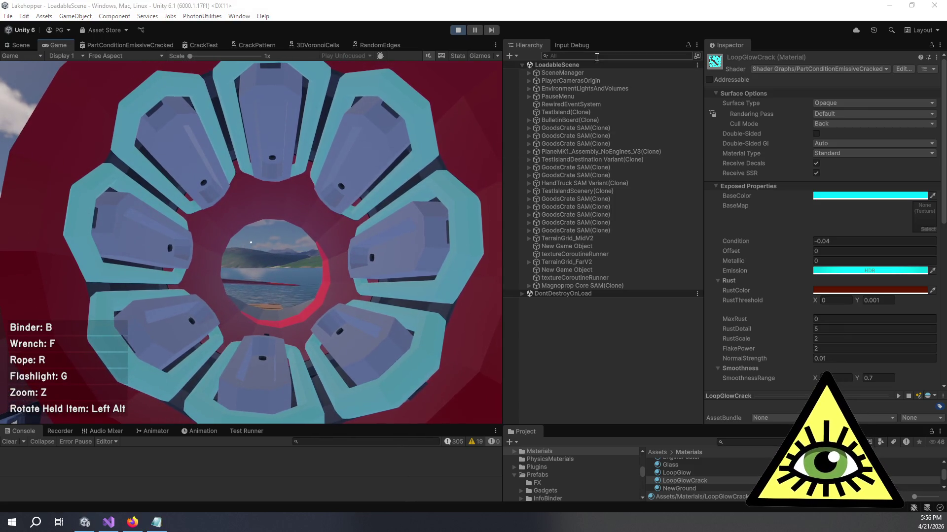
Filter the Hierarchy for 'looppart', select every BednorzLoopPart Variant, and scrub Condition to 0.45.
left_click(597, 57)
type("ppart")
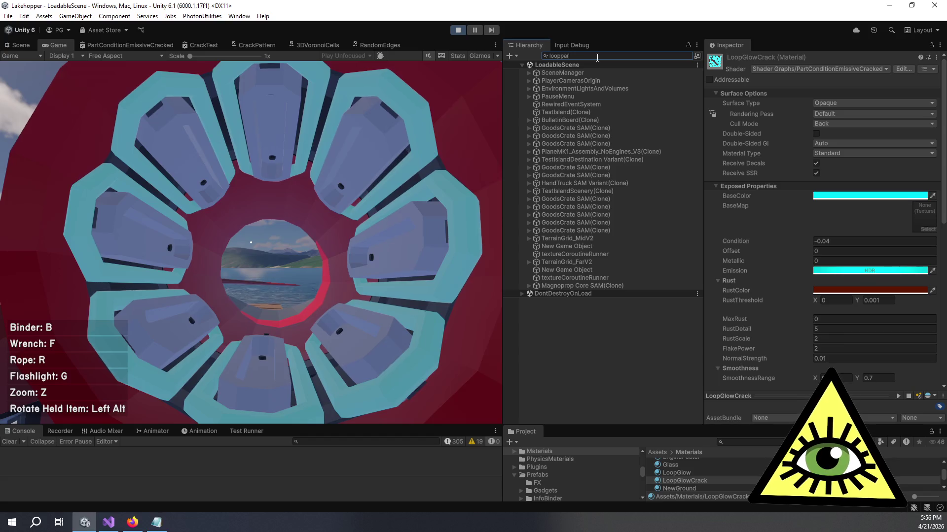
key("Down")
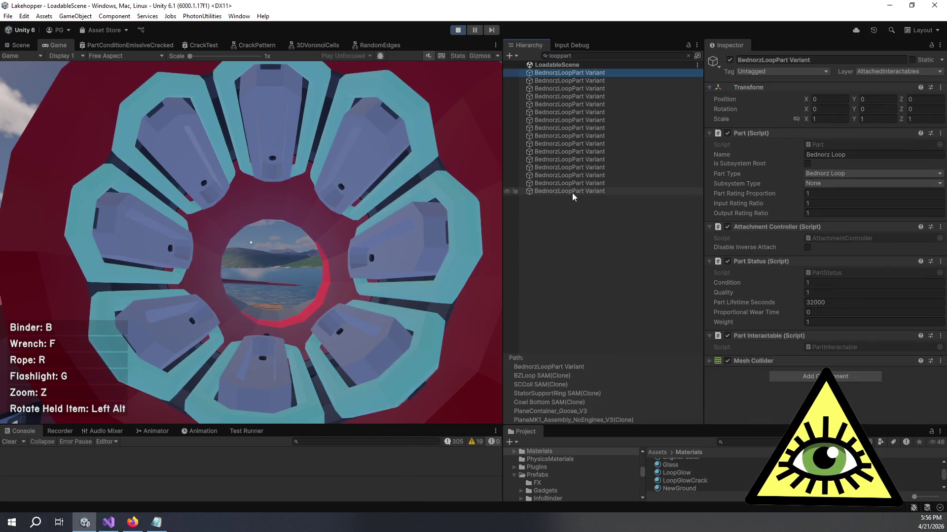
left_click(572, 192, "shift")
left_click_drag(784, 284, 758, 281)
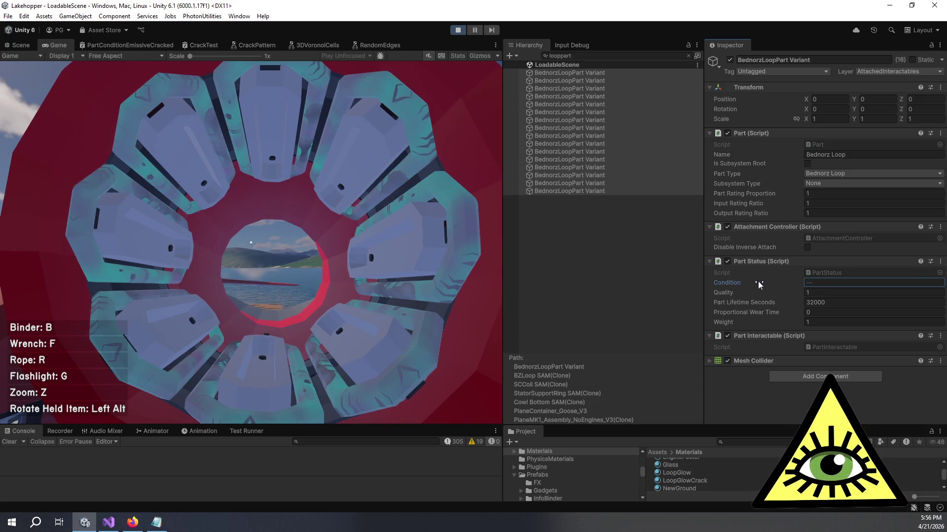
left_click(441, 285)
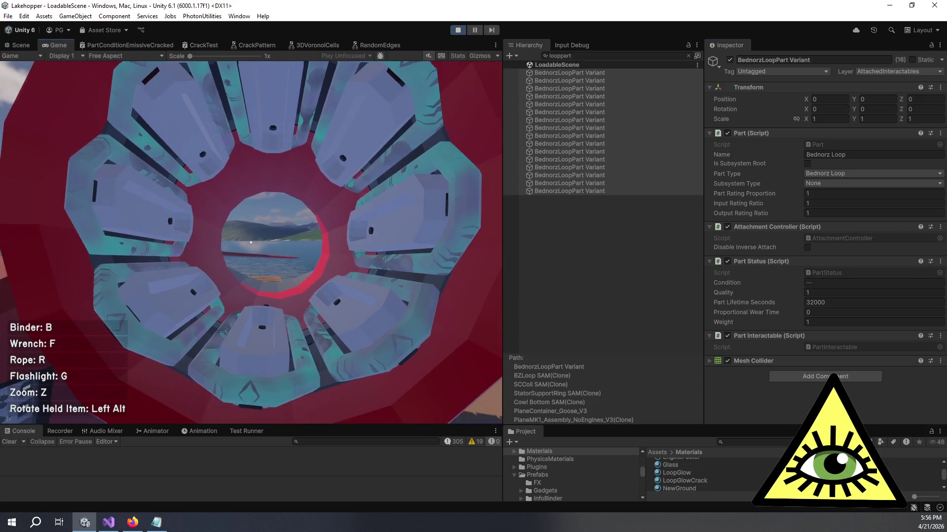
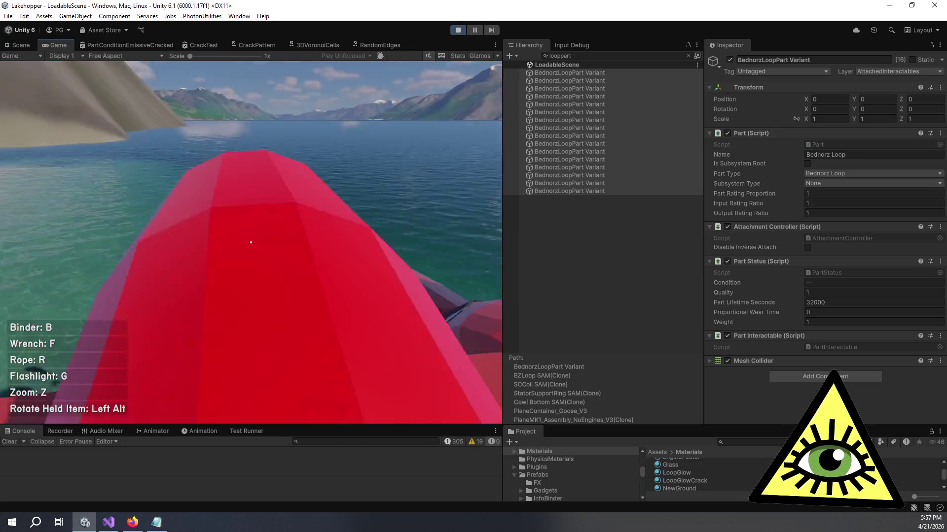
In the running game, equip and stow the wrench, then detach the stator support ring.
key("f")
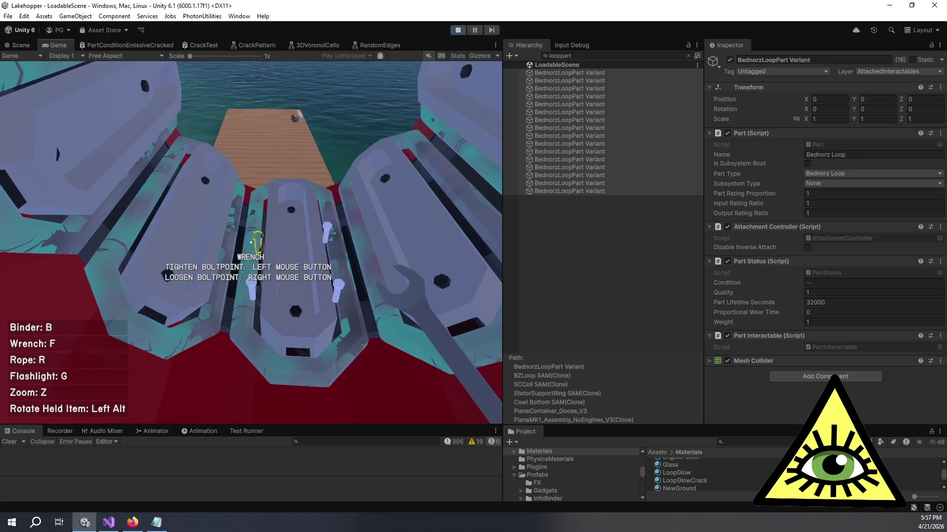
key("f")
right_click(250, 242)
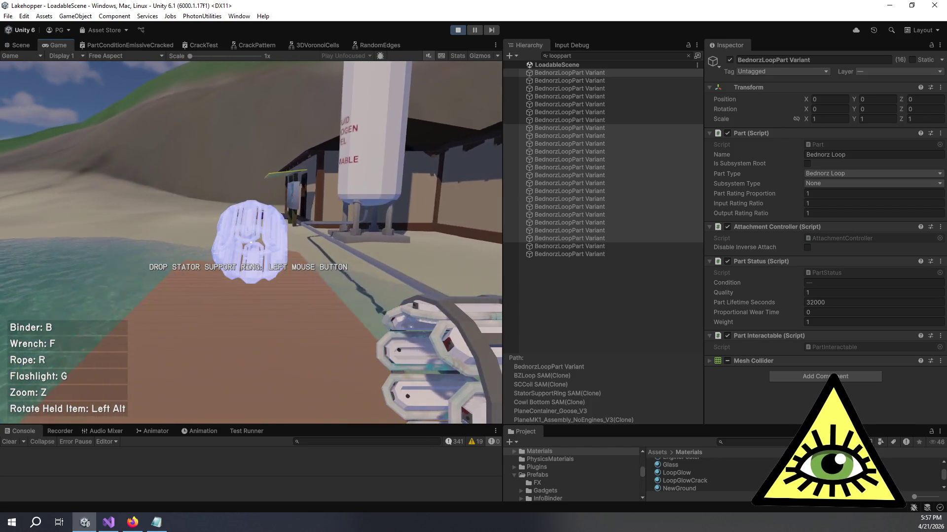
Carry the stator ring into the room, drop it, then pick it up and set it down.
key("w")
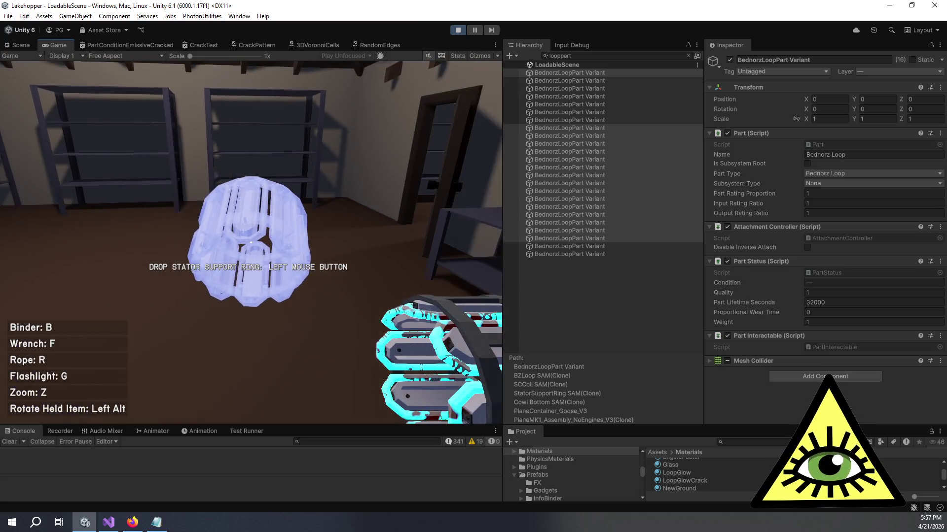
left_click(251, 242)
key("w")
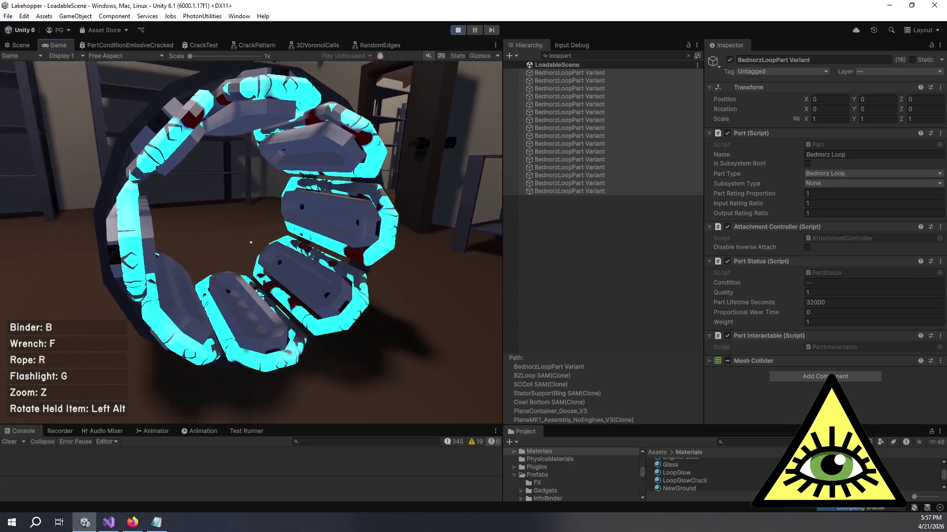
left_click(251, 242)
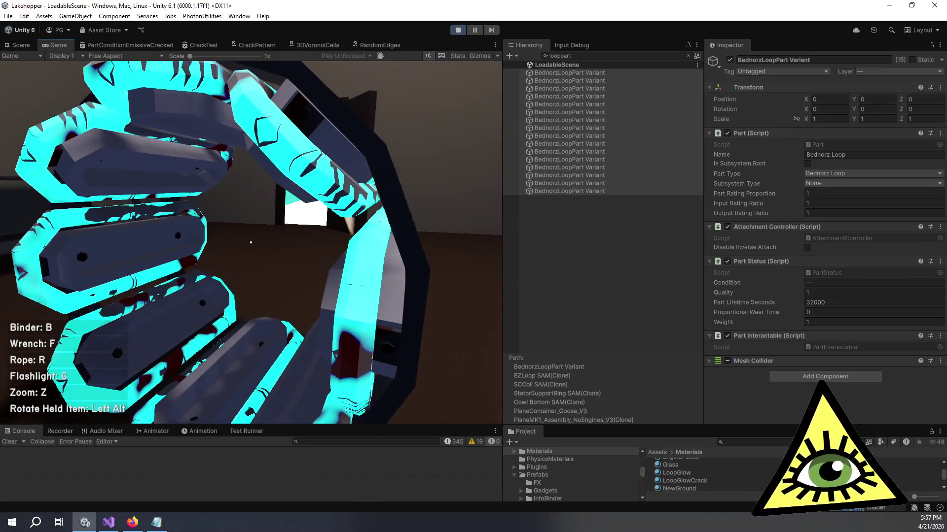
left_click(251, 242)
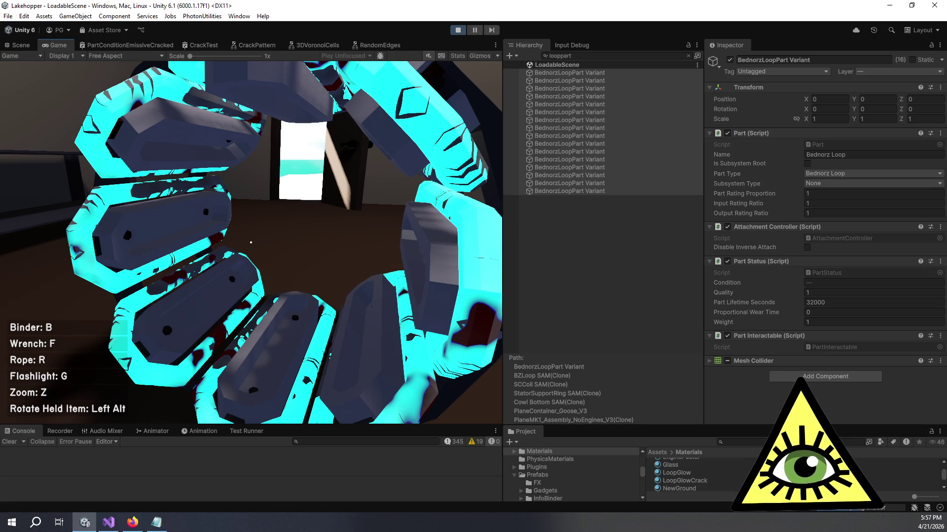
Leave the game and bring up the PartConditionEmissiveCracked shader graph.
key("alt+Tab")
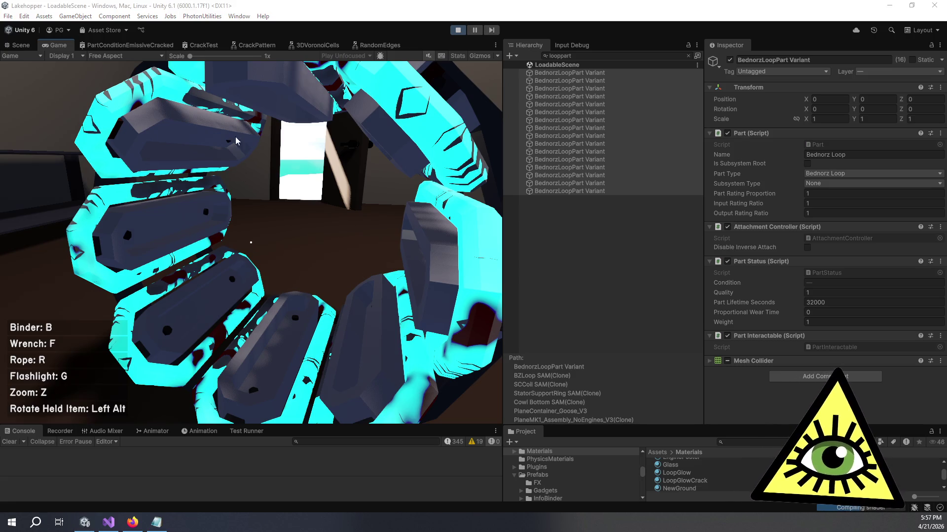
key("alt+Tab")
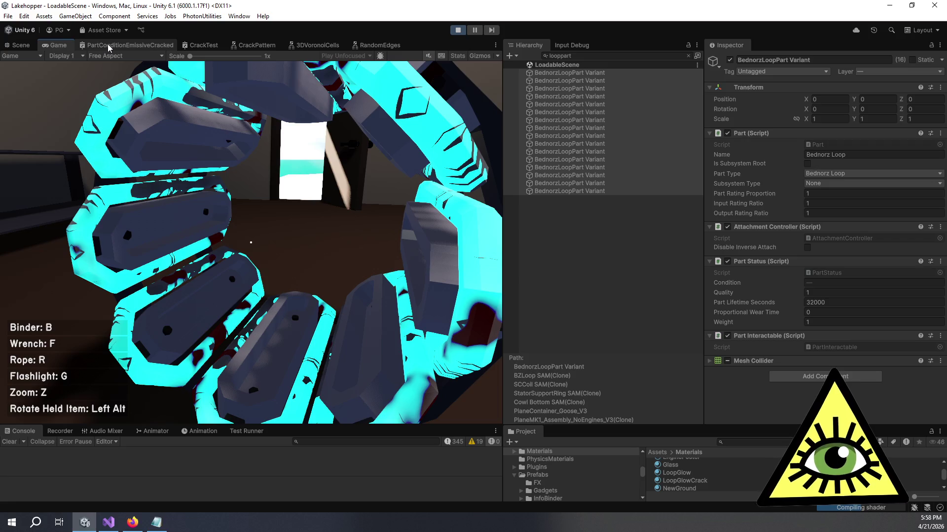
left_click(151, 46)
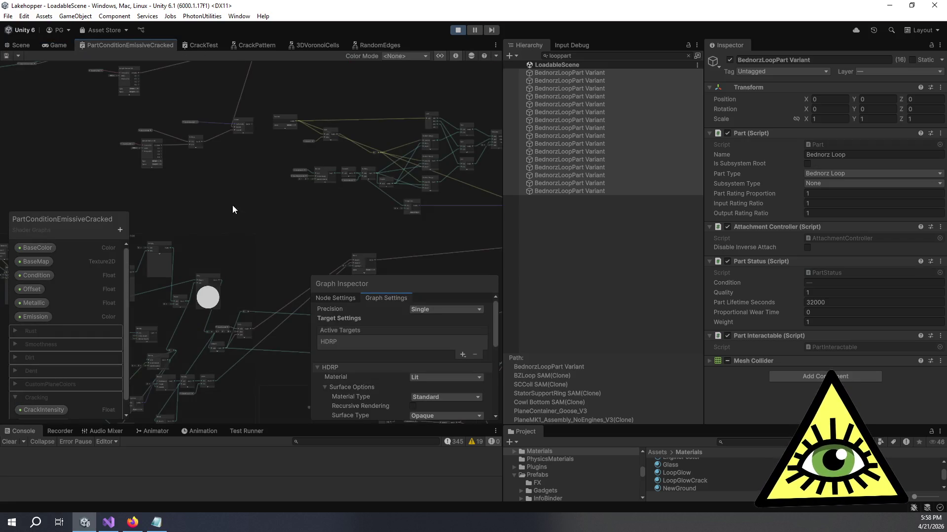
Move the Sample Texture 2D node lower right and compare against the CrackTest graph.
left_click_drag(152, 143, 230, 188)
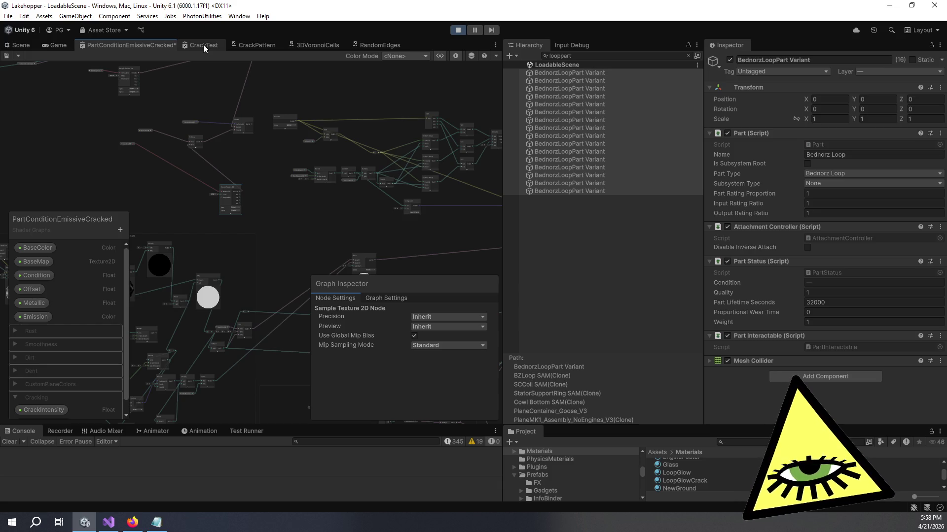
left_click(203, 44)
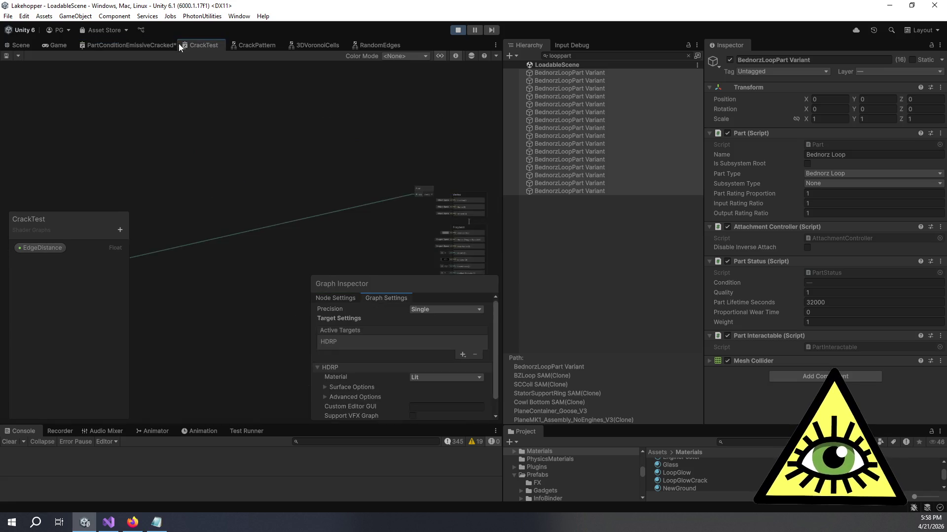
left_click(150, 45)
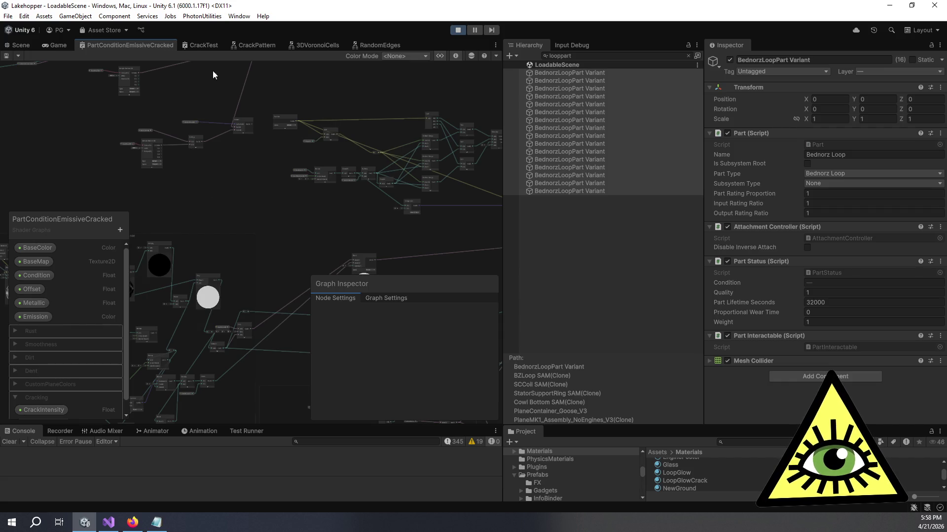
left_click(204, 46)
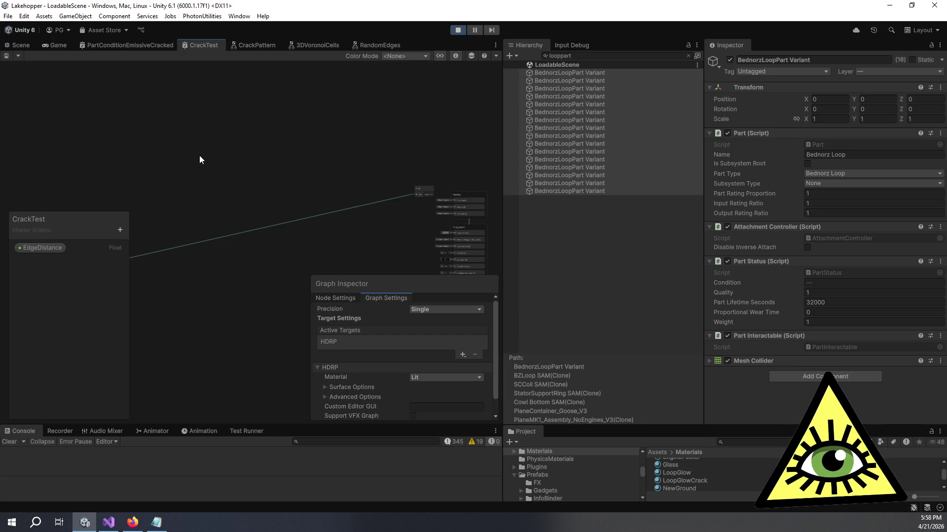
left_click(135, 47)
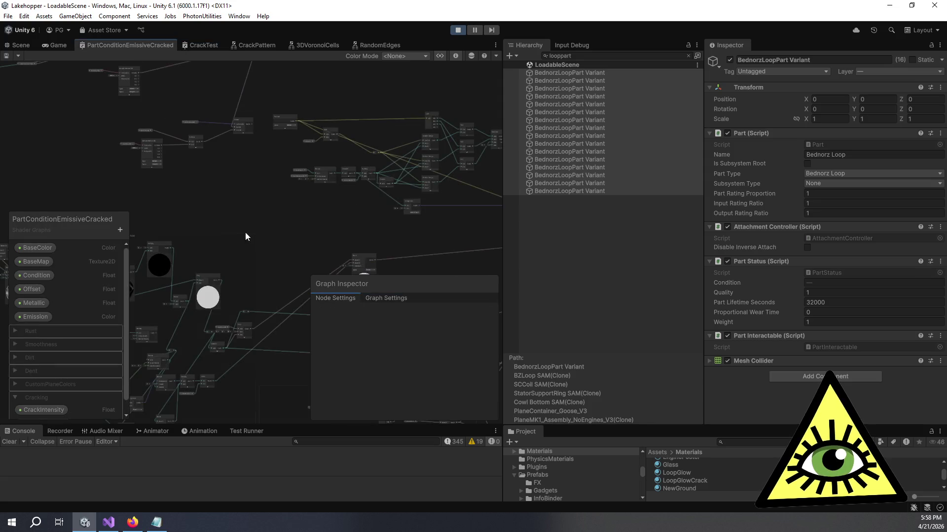
Open the CrackPattern sub graph from CrackTest and zoom in.
left_click(203, 45)
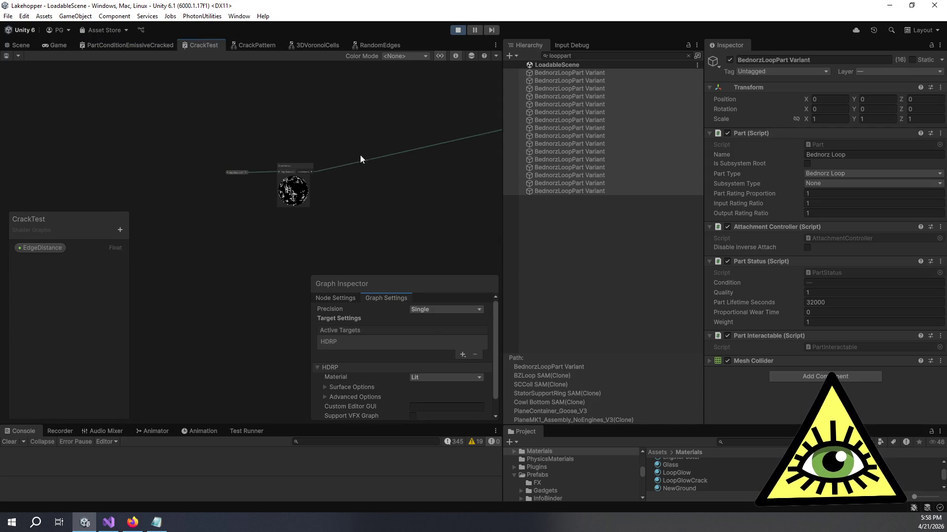
left_click(254, 50)
scroll(218, 191, "up", 3)
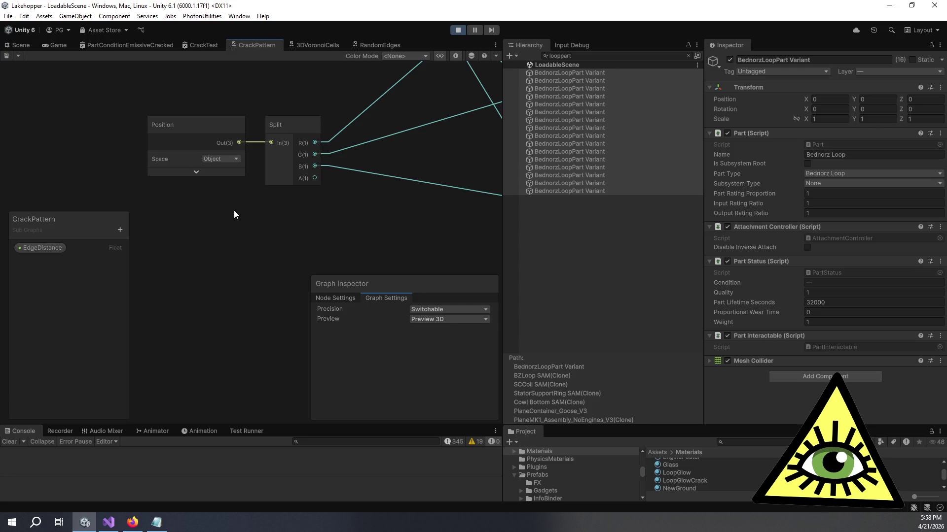
Add a Float property named 'Offset' to the CrackPattern blackboard.
left_click(120, 230)
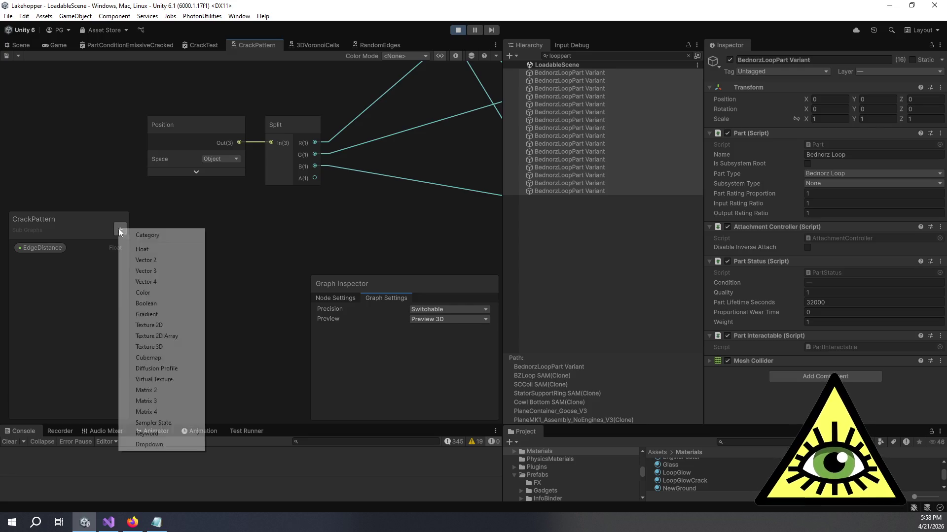
left_click(156, 250)
type("Offset")
key("Return")
Pan across the noise and math nodes and move the Position node further left.
left_click(103, 49)
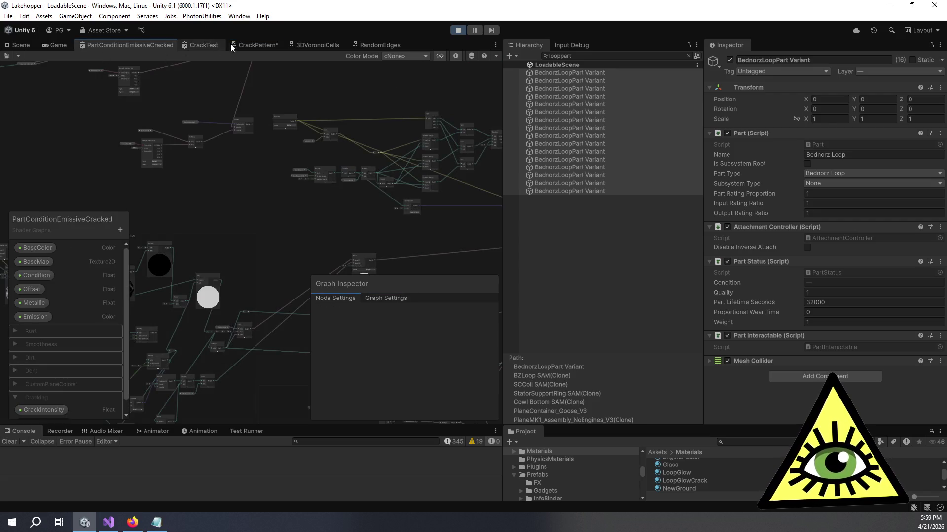
left_click(246, 48)
scroll(297, 229, "down", 5)
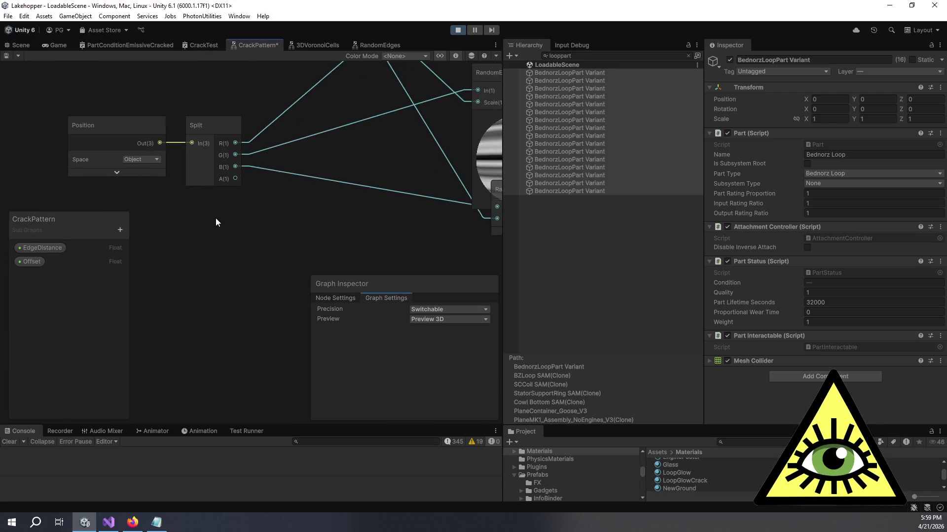
scroll(322, 231, "down", 2)
scroll(200, 155, "up", 4)
left_click_drag(323, 188, 183, 69)
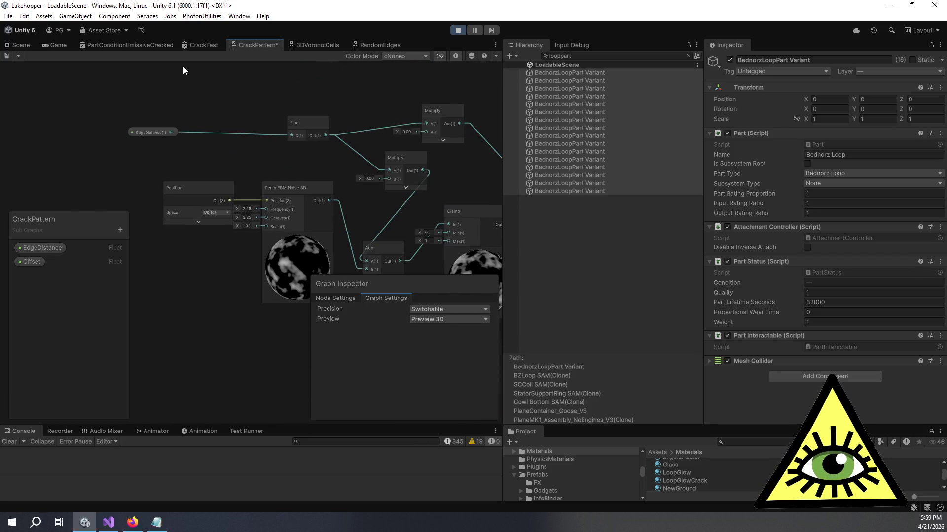
mouse_move(282, 170)
left_mouse_down()
mouse_move(200, 124)
mouse_move(167, 75)
mouse_move(289, 79)
mouse_move(359, 185)
mouse_move(301, 197)
left_mouse_up()
scroll(274, 108, "down", 1)
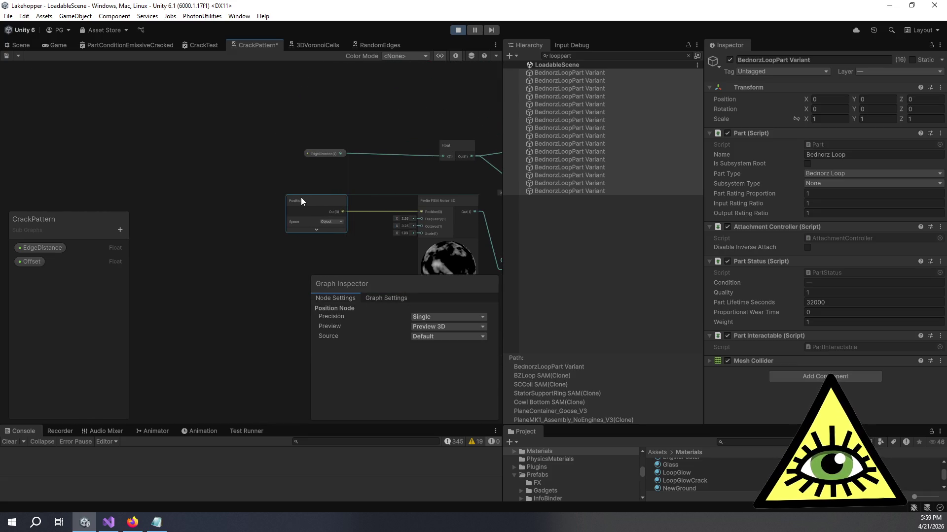
left_click_drag(273, 167, 235, 159)
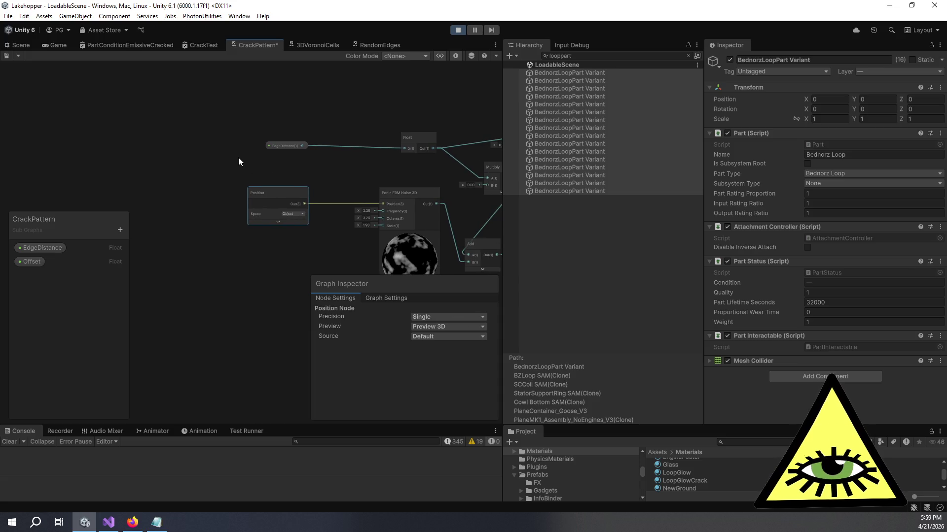
left_click_drag(267, 190, 240, 193)
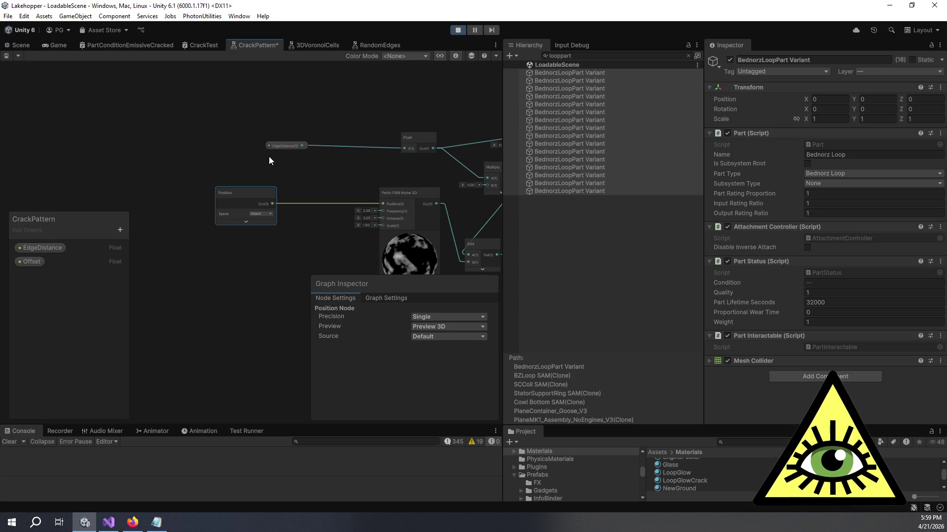
left_click_drag(269, 161, 252, 162)
key("space")
Create an Add node and wire Position and the Offset property into it.
type("add")
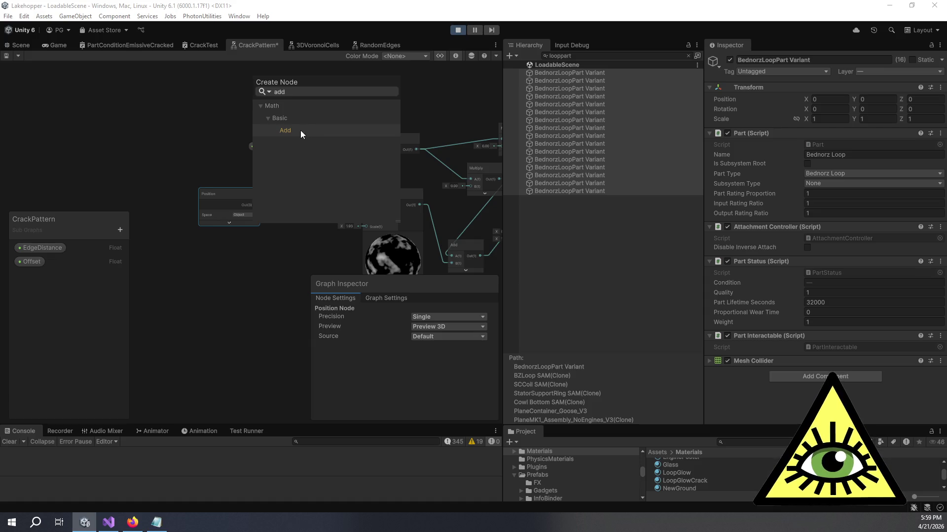
left_click(286, 130)
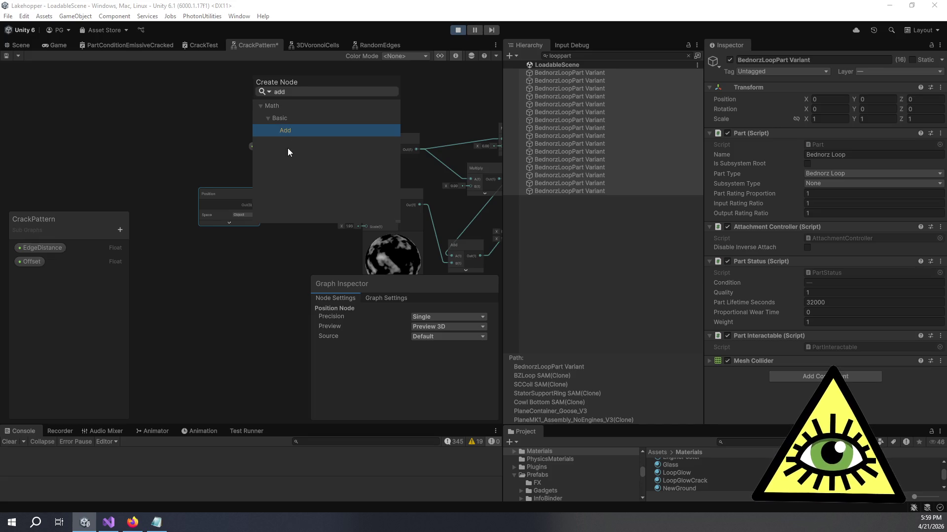
double_click(349, 129)
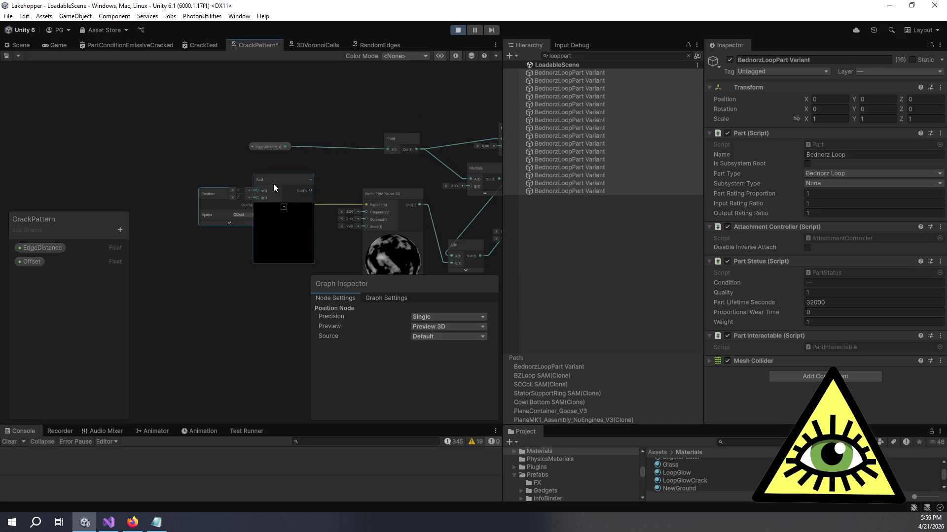
left_click_drag(221, 198, 164, 199)
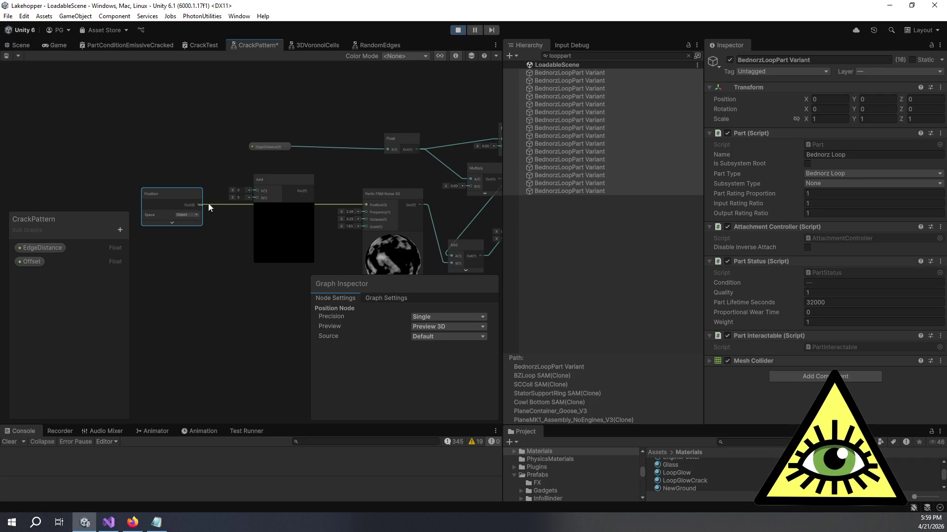
left_click_drag(255, 193, 254, 192)
mouse_move(32, 262)
left_mouse_down()
mouse_move(192, 273)
mouse_move(255, 197)
mouse_move(366, 204)
left_mouse_up()
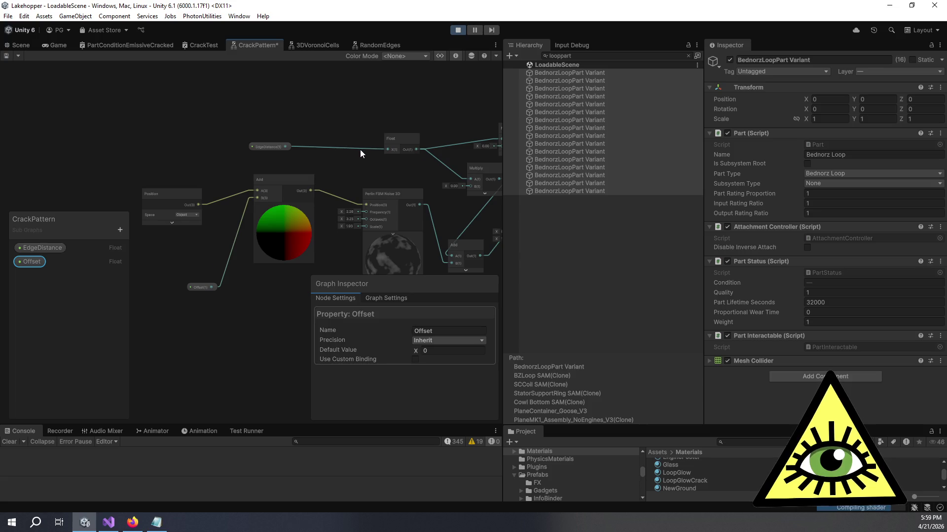
Pan and zoom the canvas to bring the Position and Vector 3 nodes into view.
scroll(360, 148, "down", 3)
left_click_drag(360, 158, 123, 163)
left_click_drag(184, 119, 298, 122)
scroll(295, 123, "up", 6)
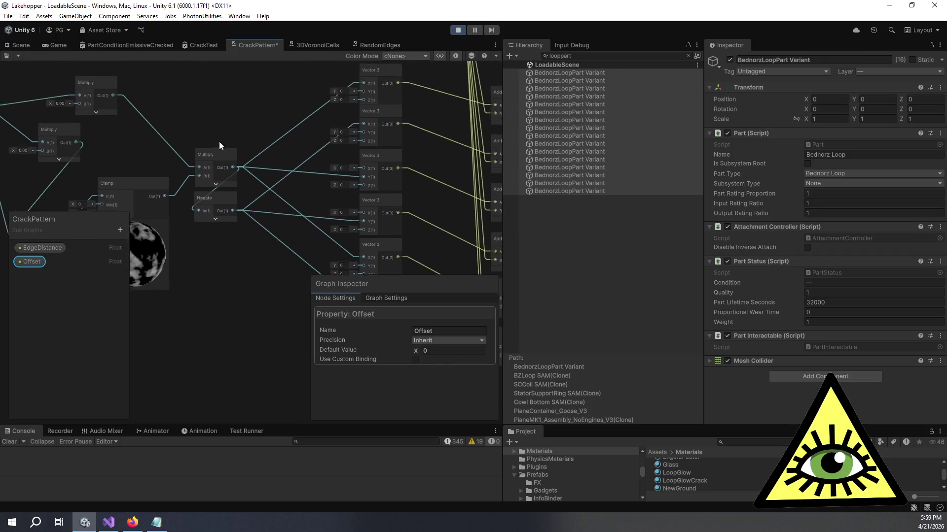
mouse_move(303, 124)
left_mouse_down()
mouse_move(460, 93)
mouse_move(458, 119)
mouse_move(308, 140)
left_mouse_up()
scroll(309, 140, "down", 5)
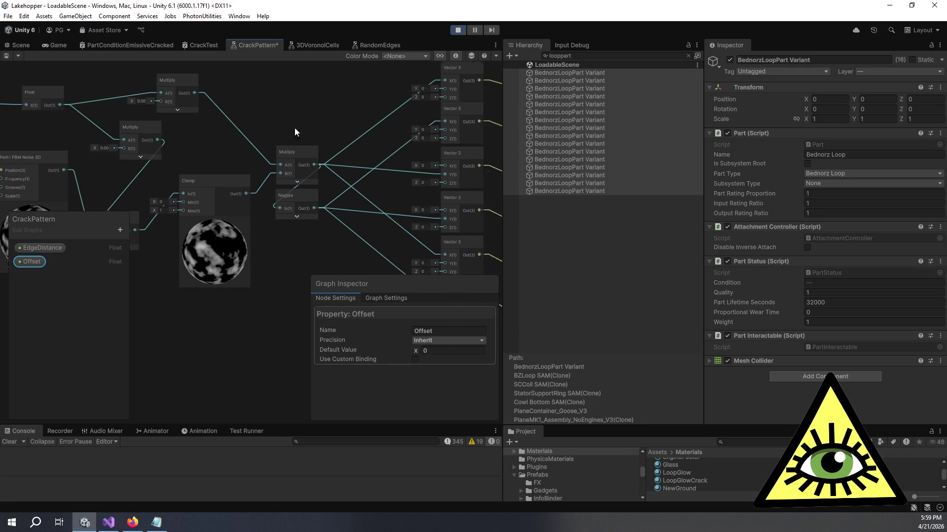
scroll(156, 200, "up", 5)
mouse_move(182, 248)
left_mouse_down()
mouse_move(221, 325)
mouse_move(285, 291)
mouse_move(219, 188)
mouse_move(477, 152)
mouse_move(237, 210)
mouse_move(221, 202)
left_mouse_up()
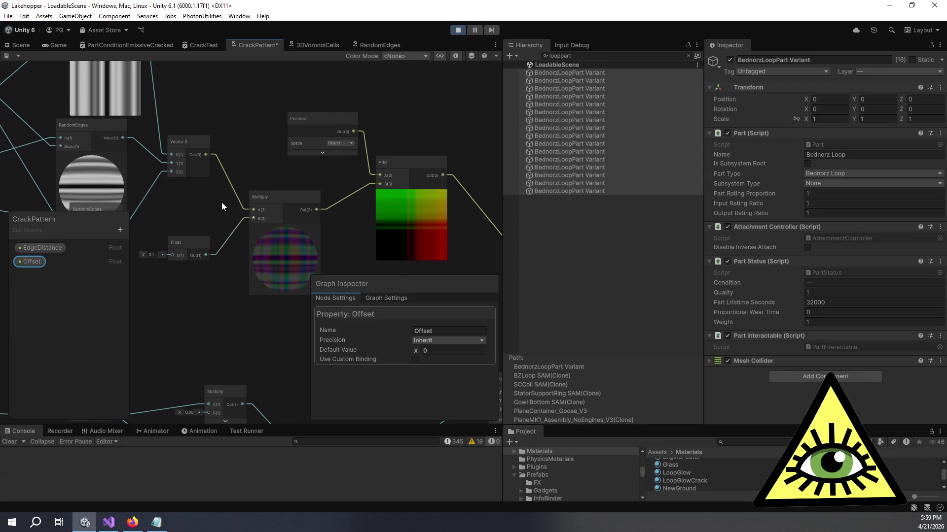
Drop an Offset property node on the canvas and create a new Add node.
left_click_drag(288, 145, 251, 138)
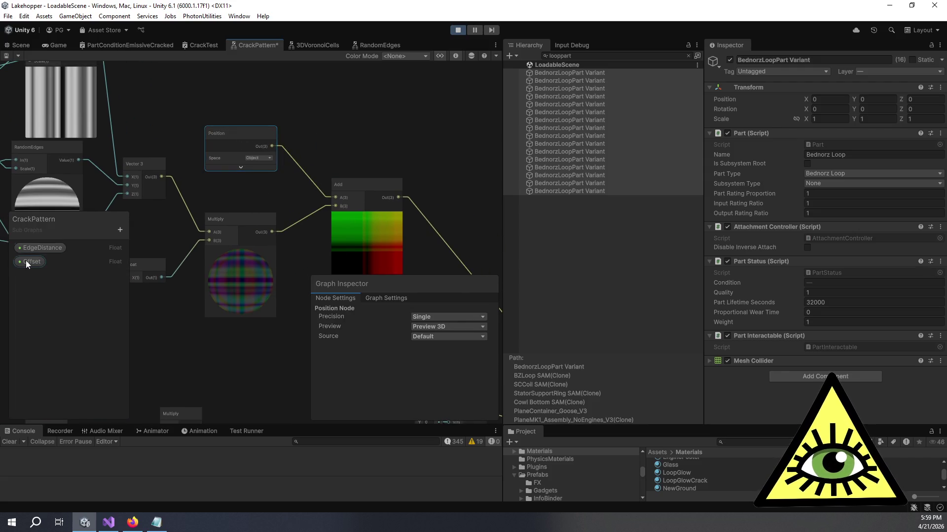
left_click_drag(26, 260, 330, 127)
left_click_drag(248, 104, 249, 105)
key("space")
type("fad")
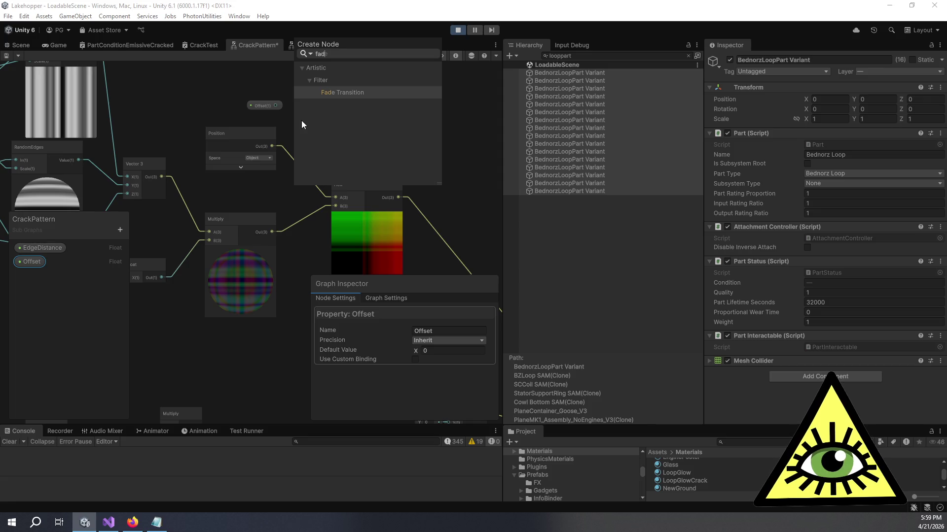
type("f")
key("BackSpace")
type("add")
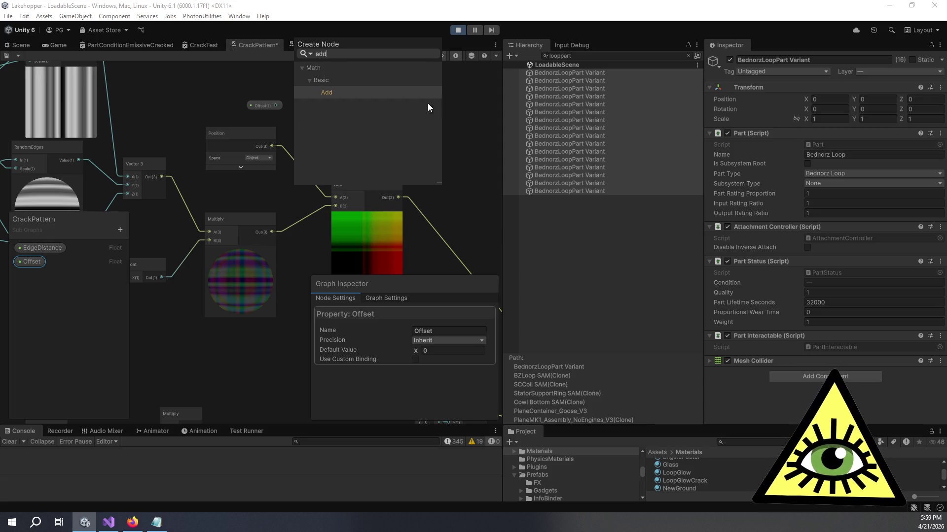
left_click(386, 94)
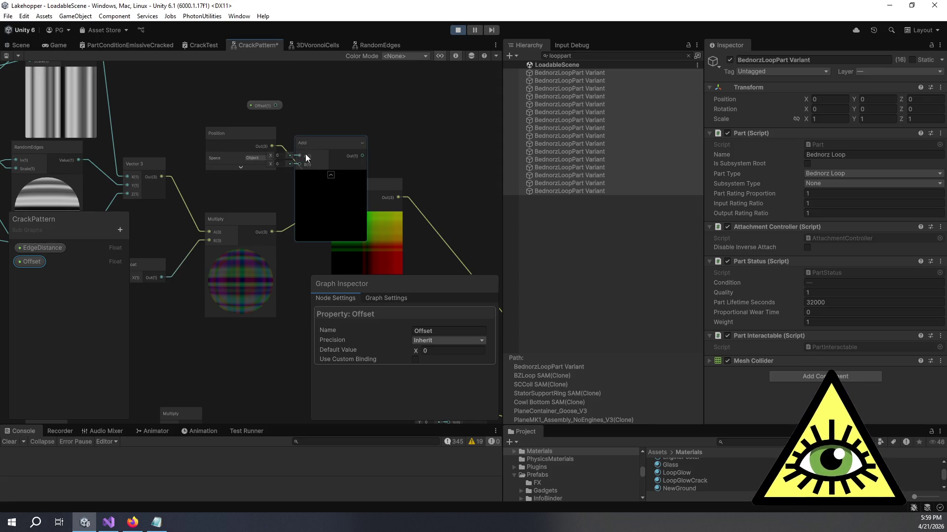
Wire Offset into the new Add node's A input, collapse its preview, and place it beside Position.
left_click_drag(330, 144, 373, 101)
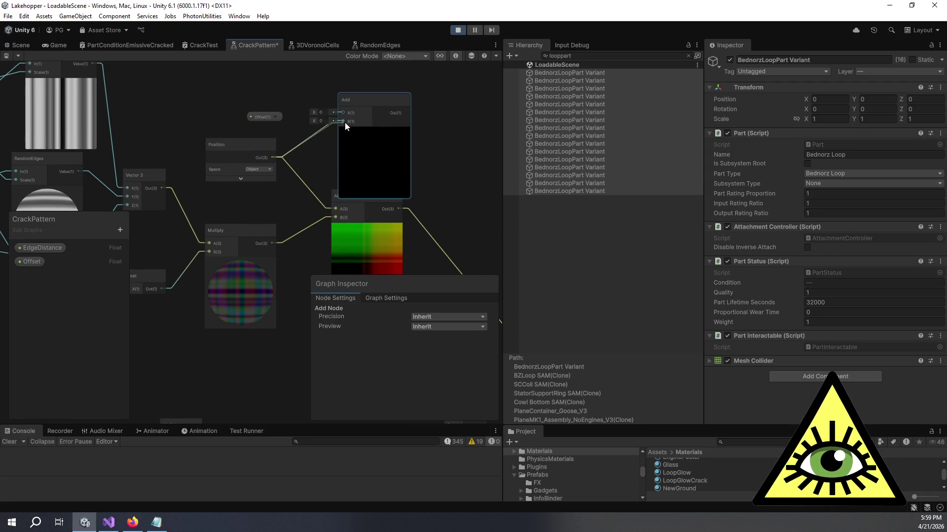
mouse_move(275, 117)
left_mouse_down()
mouse_move(346, 130)
mouse_move(333, 227)
left_mouse_up()
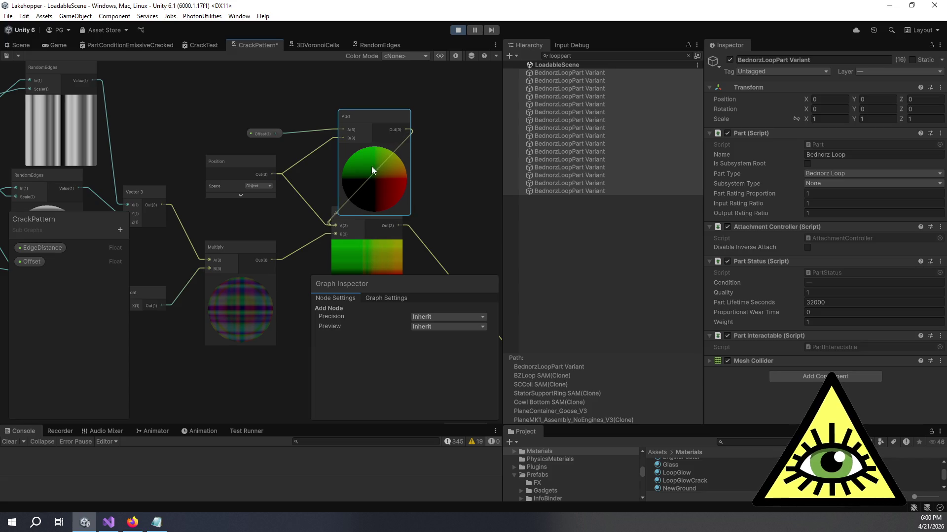
left_click(377, 146)
mouse_move(374, 121)
left_mouse_down()
mouse_move(324, 139)
mouse_move(333, 166)
left_mouse_up()
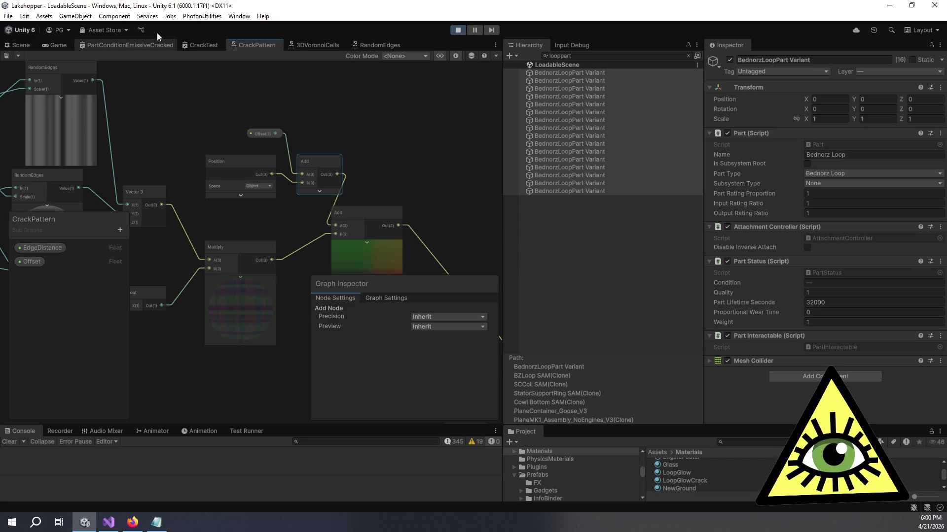
left_click(157, 45)
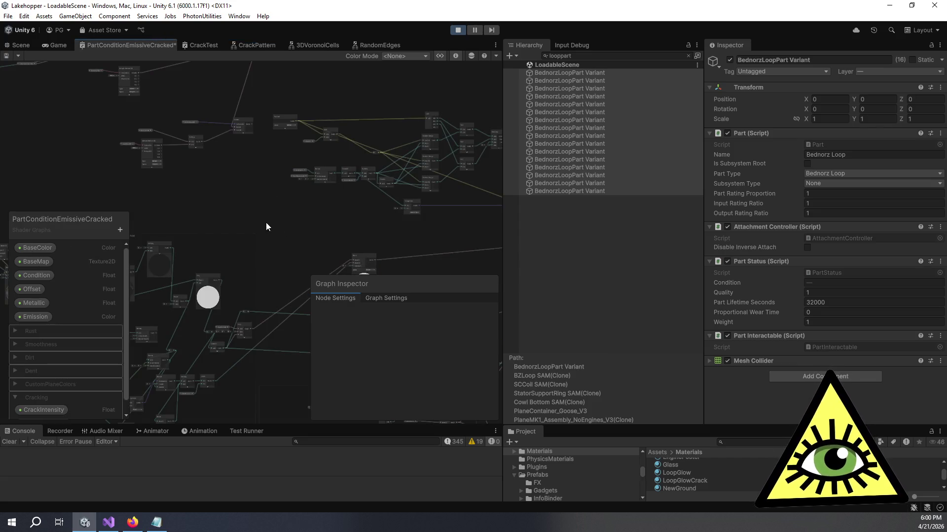
Collapse the Worley Noise 3D, Power, Multiply, Step and Clamp node previews.
left_click_drag(266, 227, 270, 215)
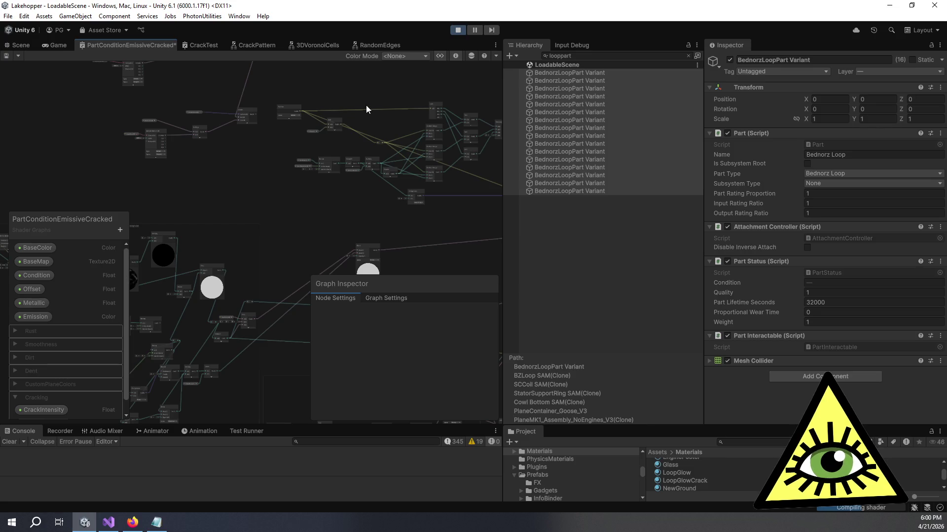
scroll(126, 158, "up", 5)
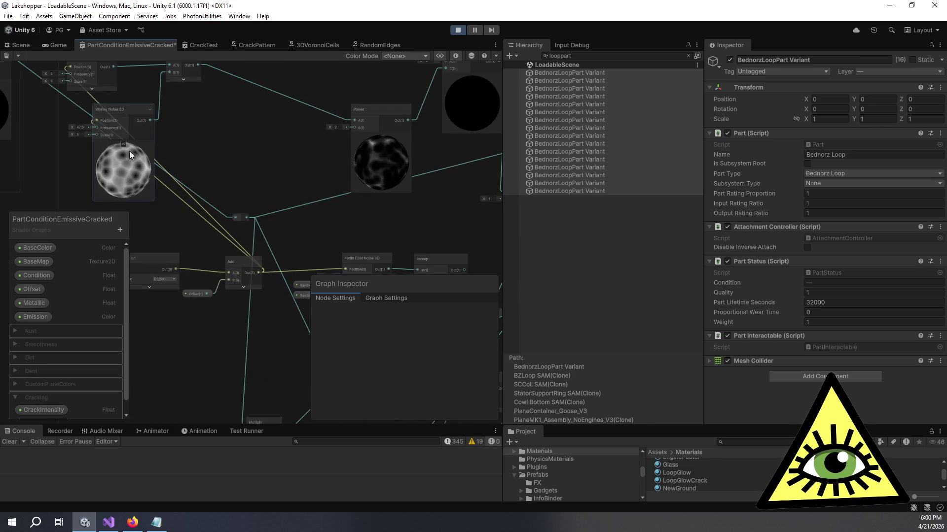
left_click(123, 144)
left_click(383, 135)
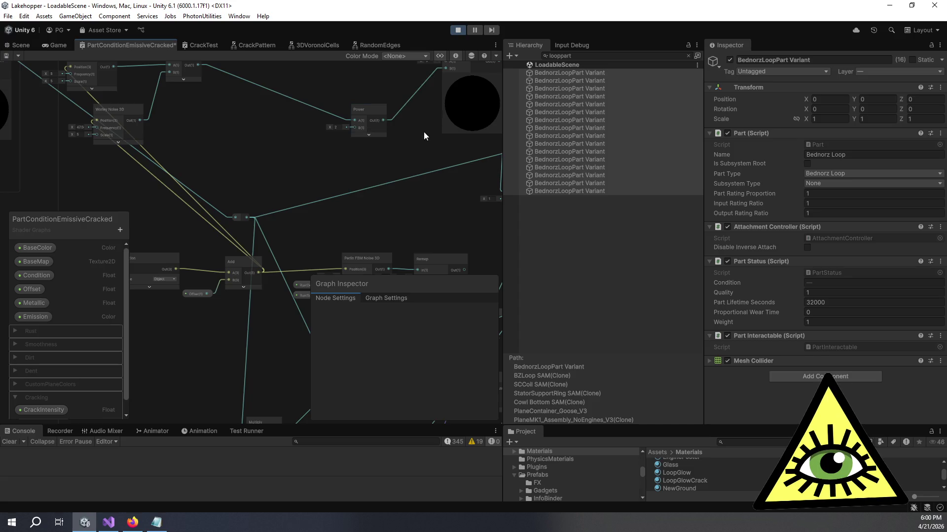
left_click_drag(423, 130, 301, 191)
left_click(349, 127)
mouse_move(324, 113)
left_mouse_down()
mouse_move(253, 94)
mouse_move(182, 52)
left_mouse_up()
left_click(328, 143)
scroll(184, 133, "down", 1)
left_click_drag(184, 138, 436, 152)
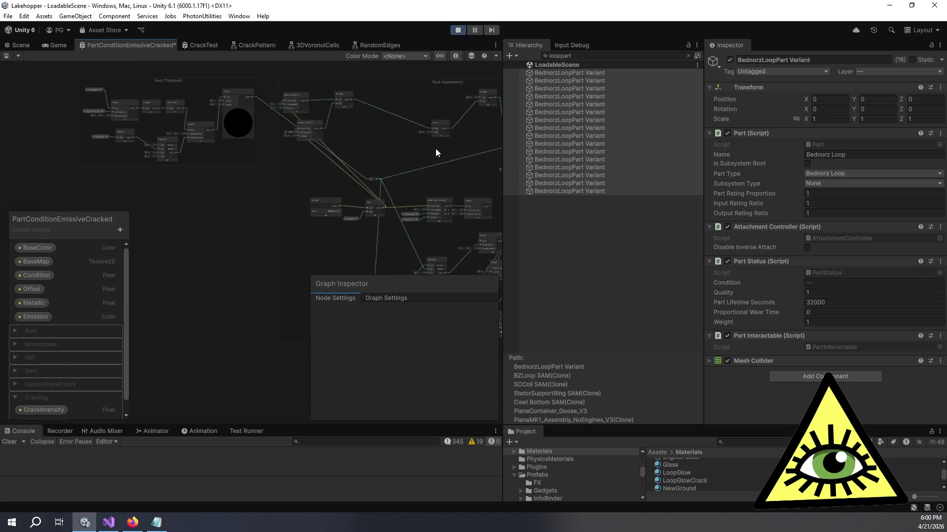
scroll(250, 120, "up", 4)
left_click(242, 113)
Collapse the Ramp, CrackPattern and One Minus previews, then drop an Offset property node.
mouse_move(243, 114)
left_mouse_down()
mouse_move(377, 155)
mouse_move(211, 107)
mouse_move(45, 187)
mouse_move(403, 190)
left_mouse_up()
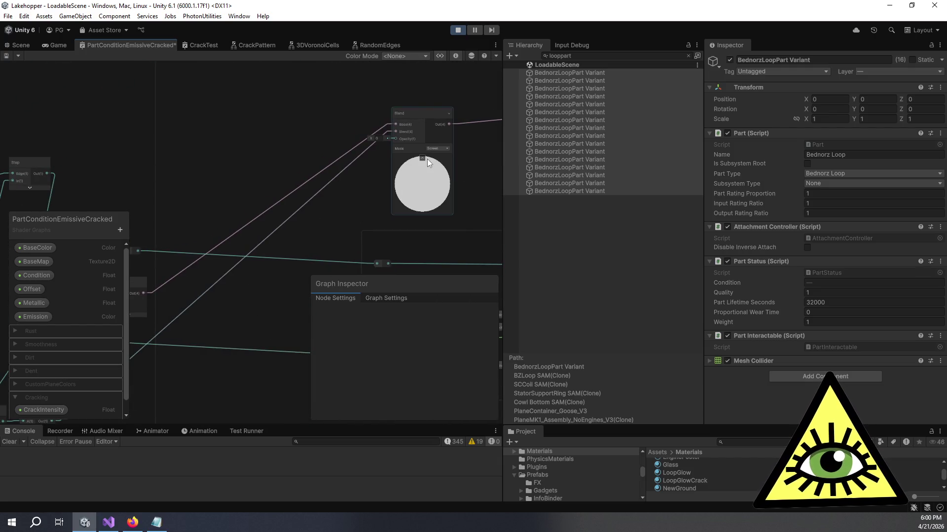
scroll(428, 183, "down", 5)
left_click_drag(294, 151, 280, 217)
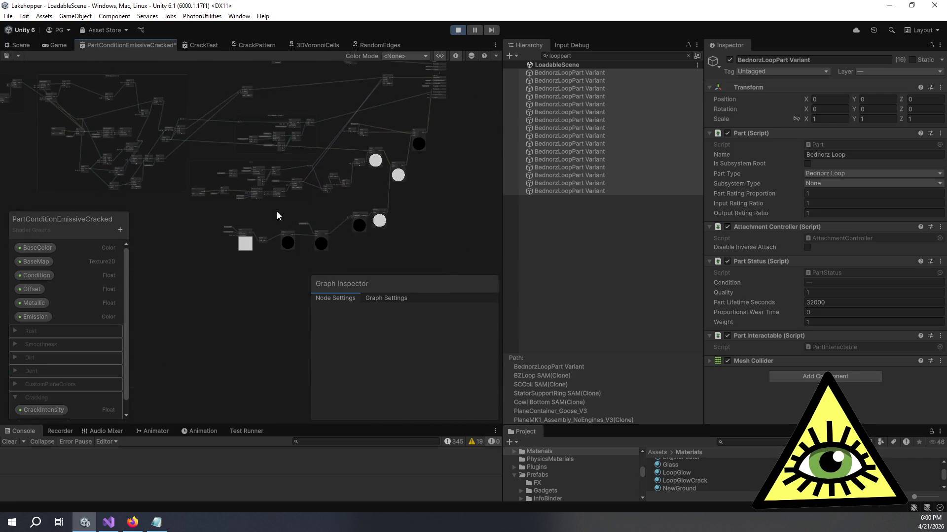
scroll(227, 194, "up", 3)
left_click(297, 168)
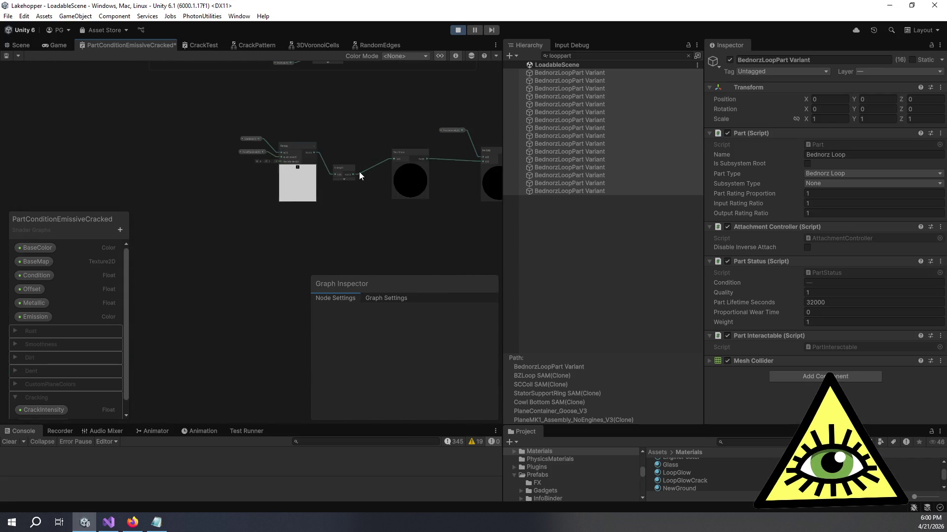
left_click(420, 159)
left_click_drag(431, 170, 258, 184)
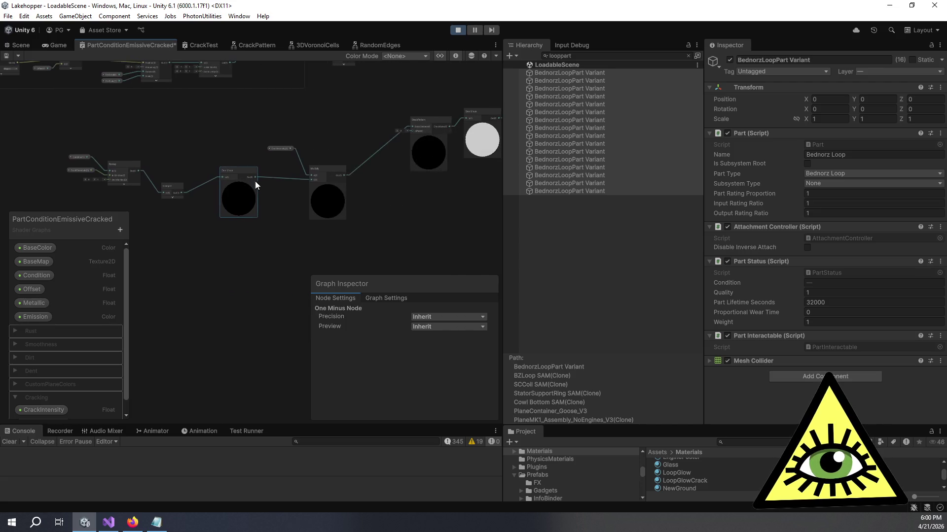
left_click(240, 183)
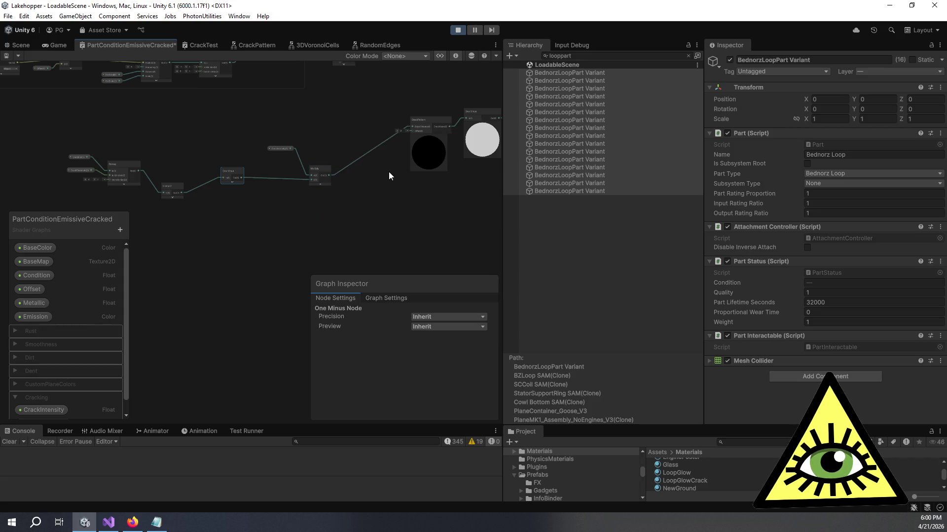
scroll(392, 170, "up", 4)
left_click(303, 194)
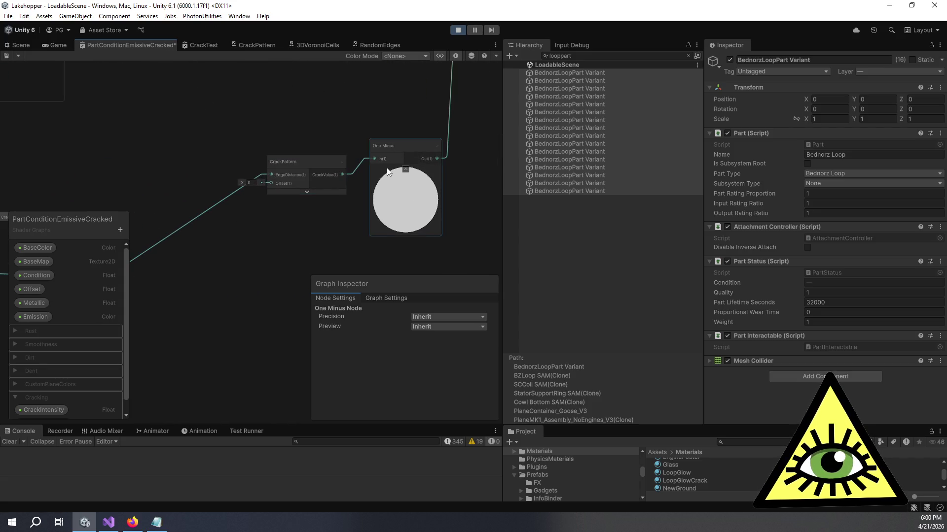
left_click(404, 169)
left_click_drag(228, 131, 365, 106)
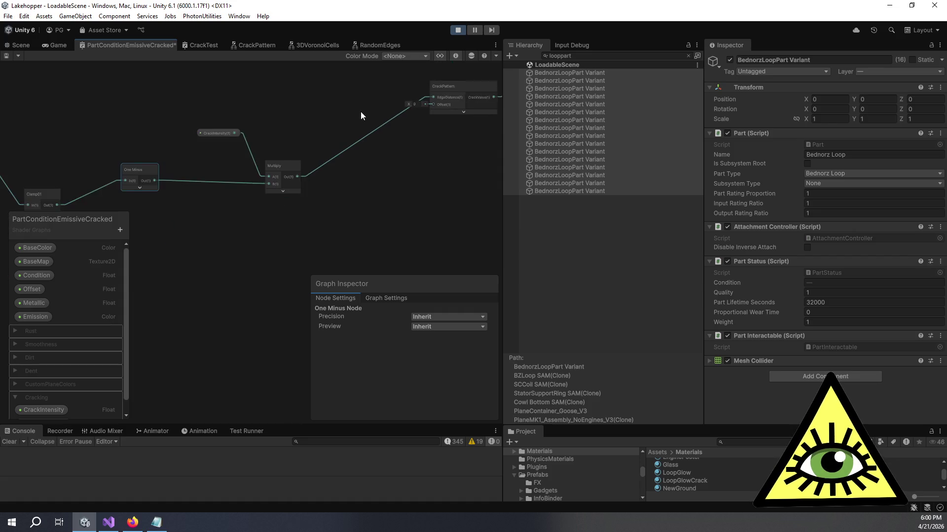
scroll(365, 106, "down", 1)
mouse_move(66, 286)
left_mouse_down()
mouse_move(76, 269)
mouse_move(295, 158)
mouse_move(315, 165)
left_mouse_up()
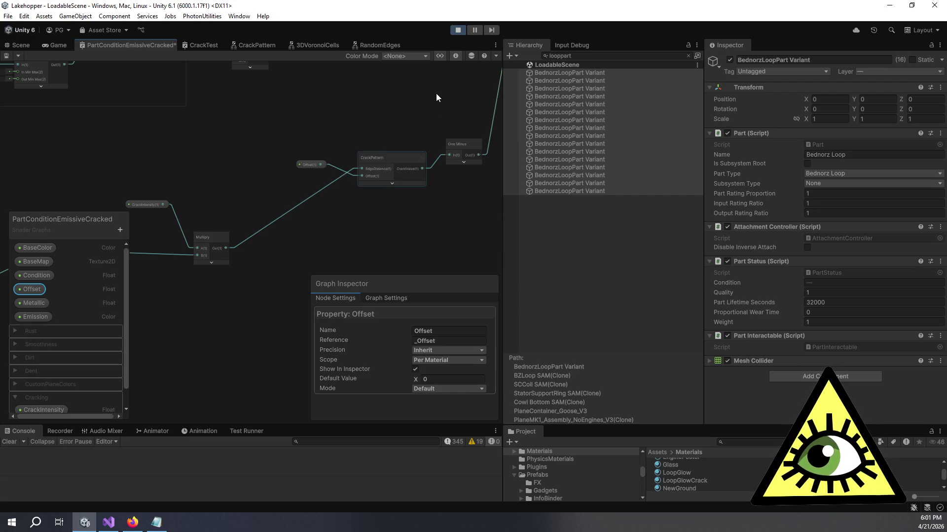
Collapse the Minimum, Divide and Round node previews.
scroll(440, 92, "down", 2)
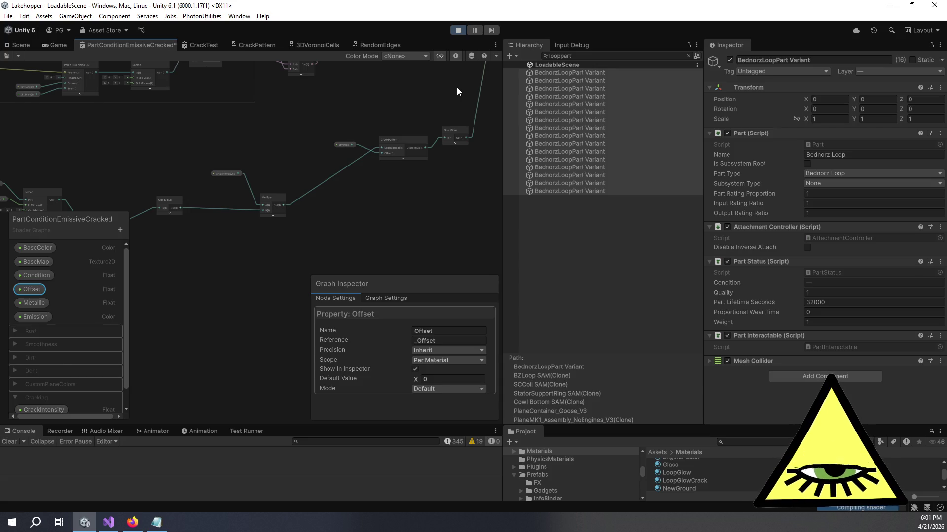
scroll(457, 87, "down", 2)
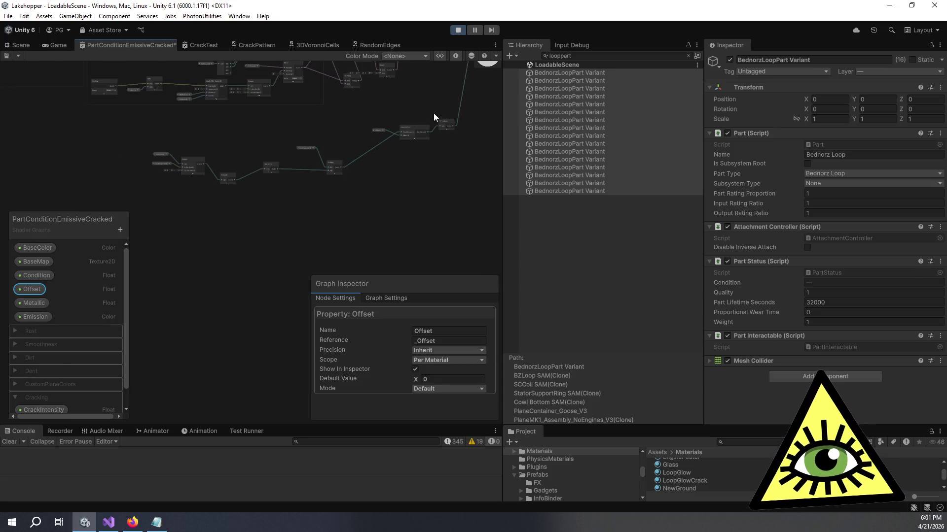
scroll(326, 238, "up", 2)
scroll(346, 175, "up", 3)
scroll(346, 175, "up", 1)
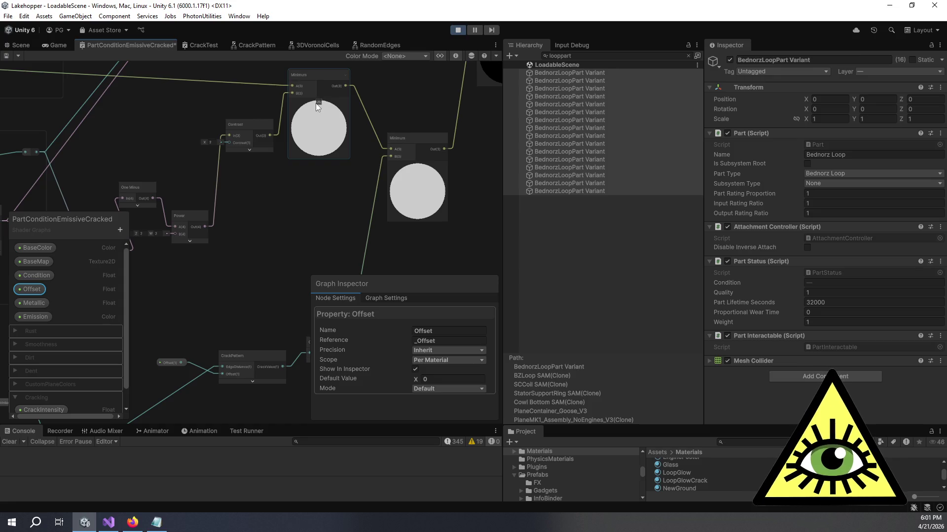
left_click(318, 102)
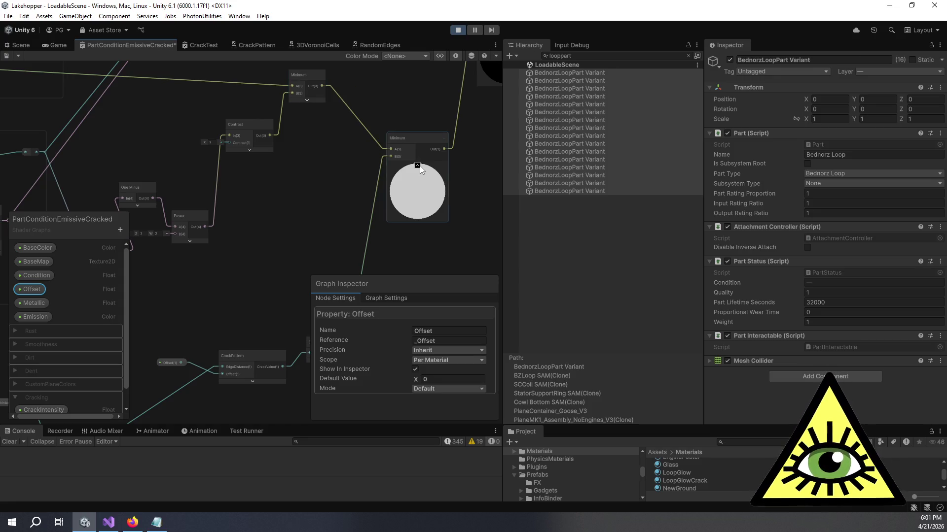
mouse_move(413, 143)
left_mouse_down()
mouse_move(243, 281)
mouse_move(358, 188)
left_mouse_up()
scroll(284, 144, "down", 10)
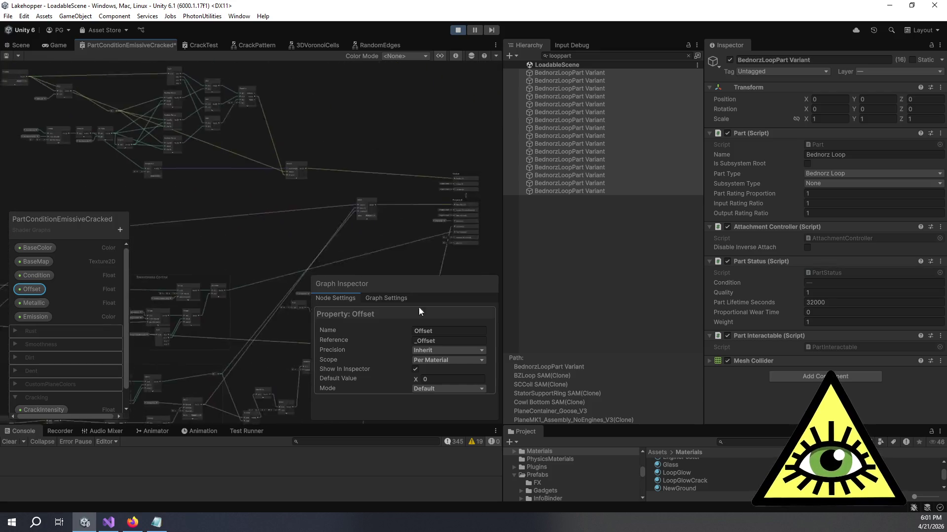
left_click_drag(254, 116, 330, 235)
scroll(321, 233, "up", 3)
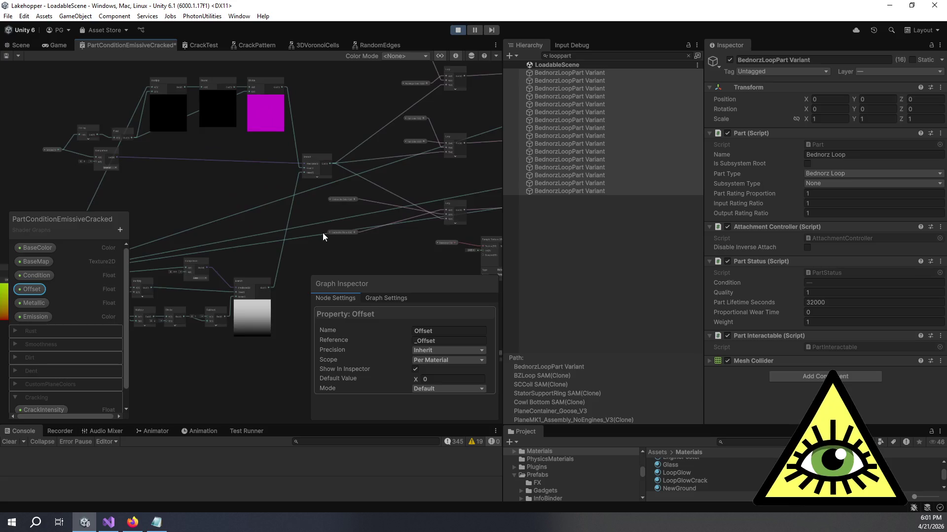
left_click_drag(275, 97, 341, 93)
scroll(332, 91, "up", 1)
left_click(332, 91)
left_click(283, 88)
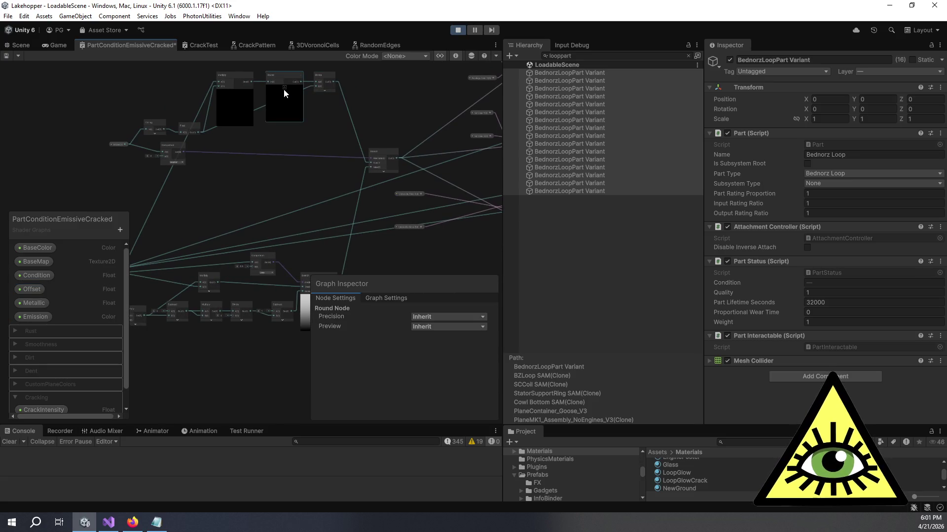
Collapse the UV and Branch node previews and recentre the graph.
left_click(284, 86)
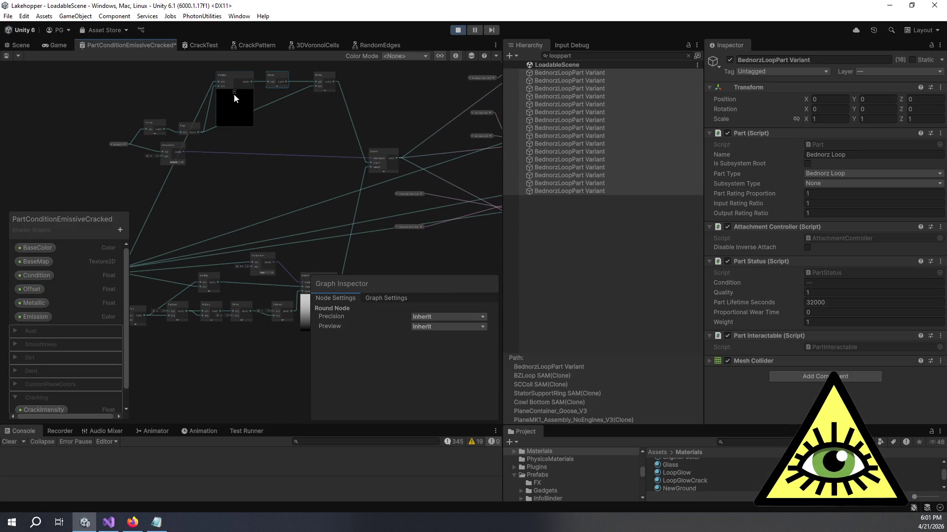
left_click_drag(210, 180, 288, 114)
left_click(147, 211)
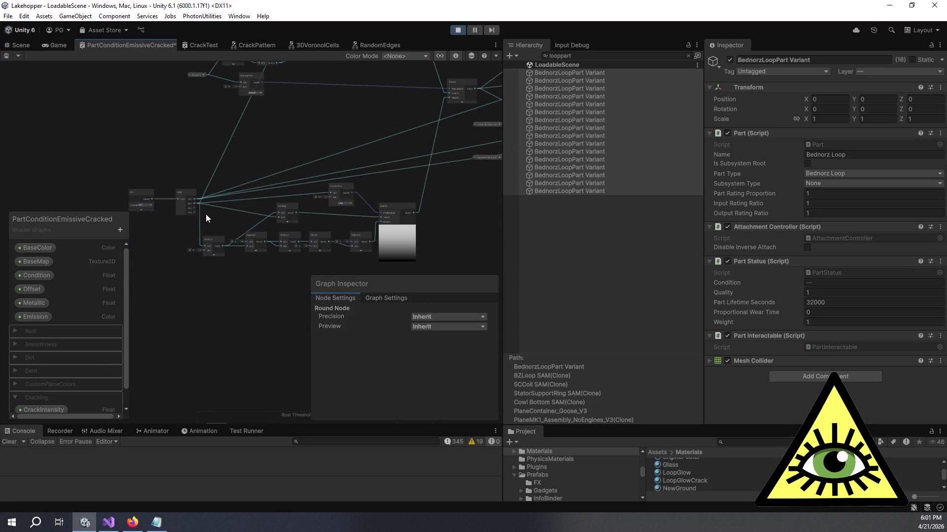
left_click(398, 229)
left_click(398, 227)
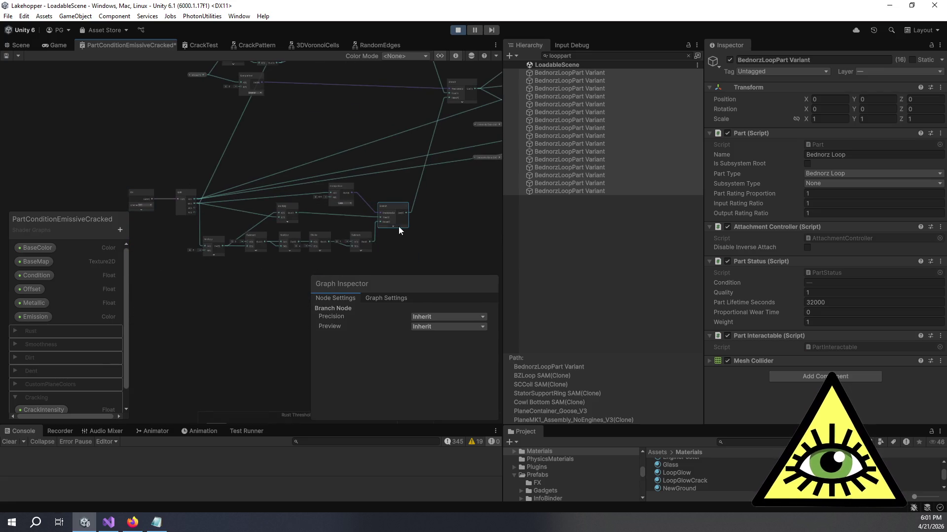
scroll(398, 227, "down", 5)
scroll(428, 214, "up", 3)
scroll(266, 153, "down", 3)
left_click_drag(266, 153, 276, 179)
scroll(276, 178, "up", 5)
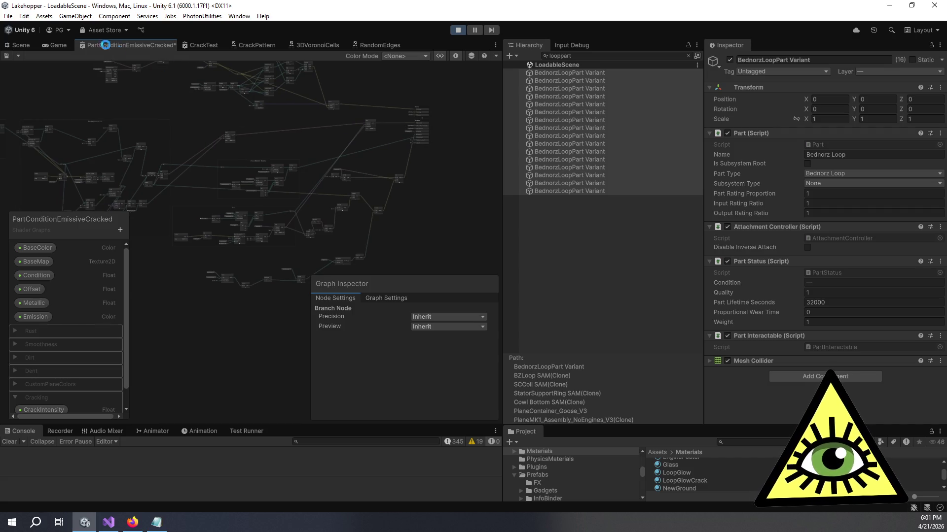
In the Game view, walk around and through the cyan cracked loop.
left_click(52, 45)
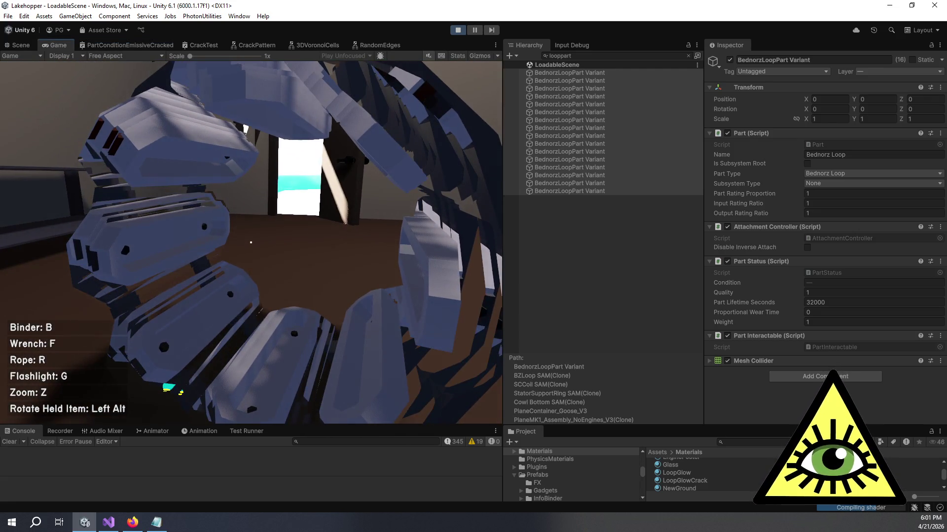
key("s")
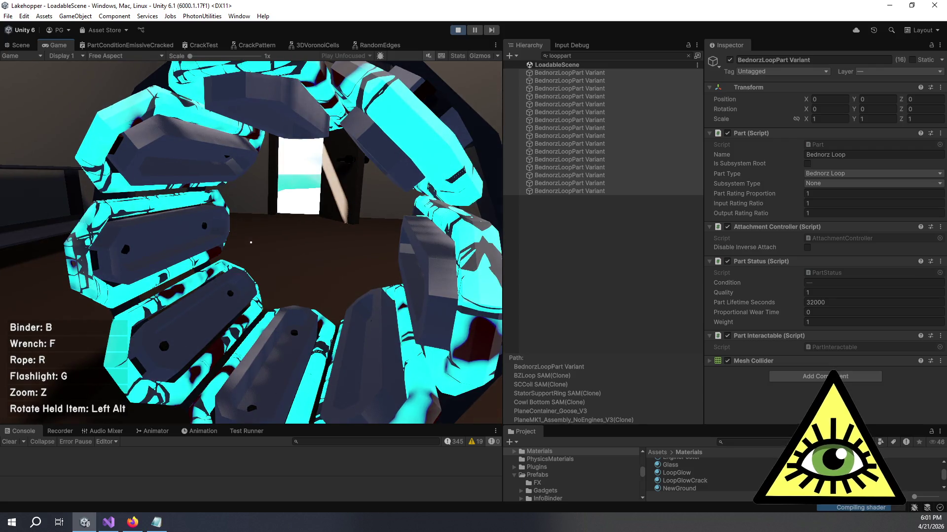
key("w")
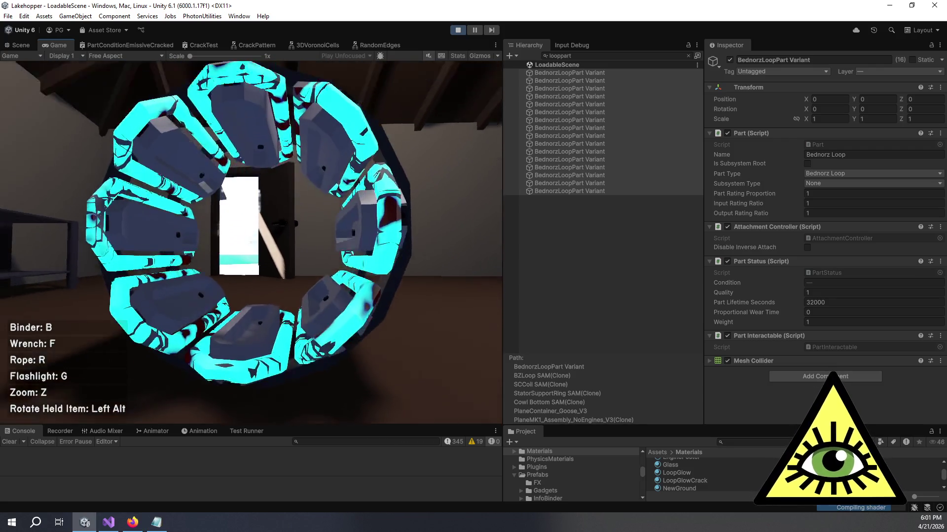
key("z")
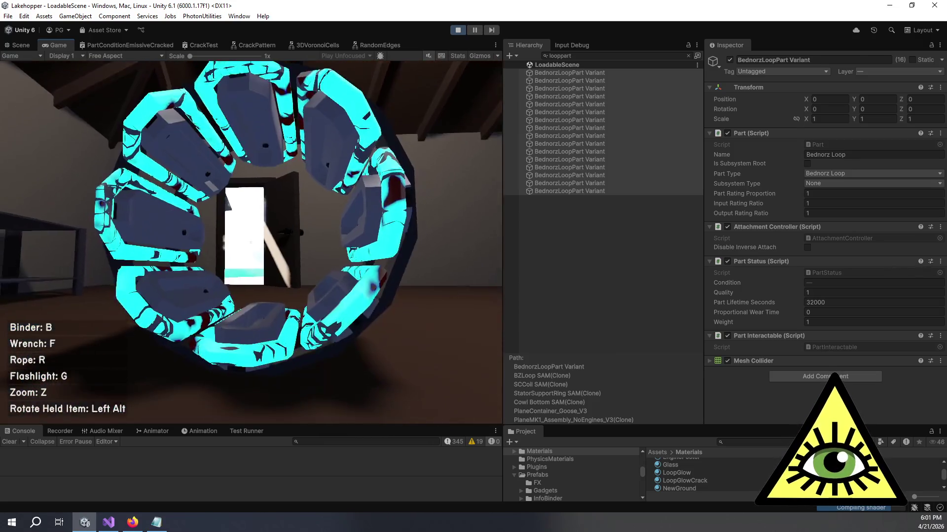
key("w")
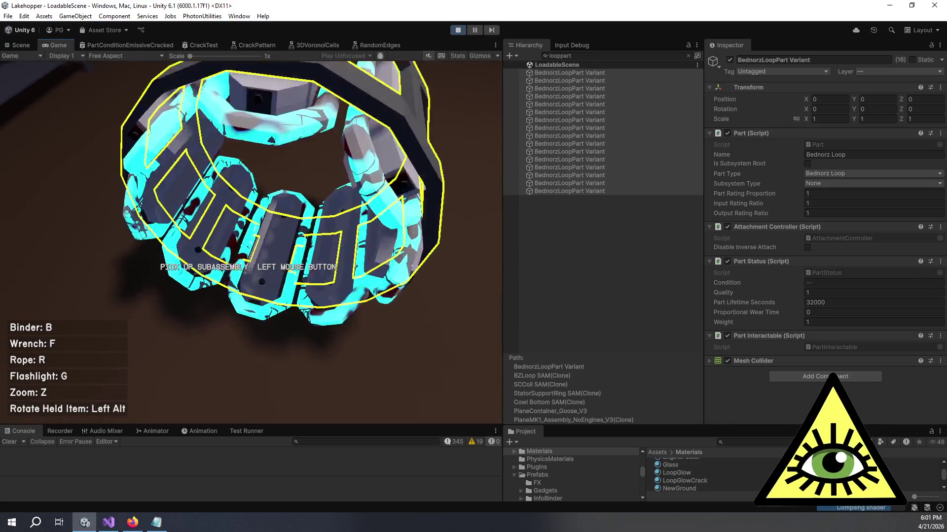
key("w")
key("d")
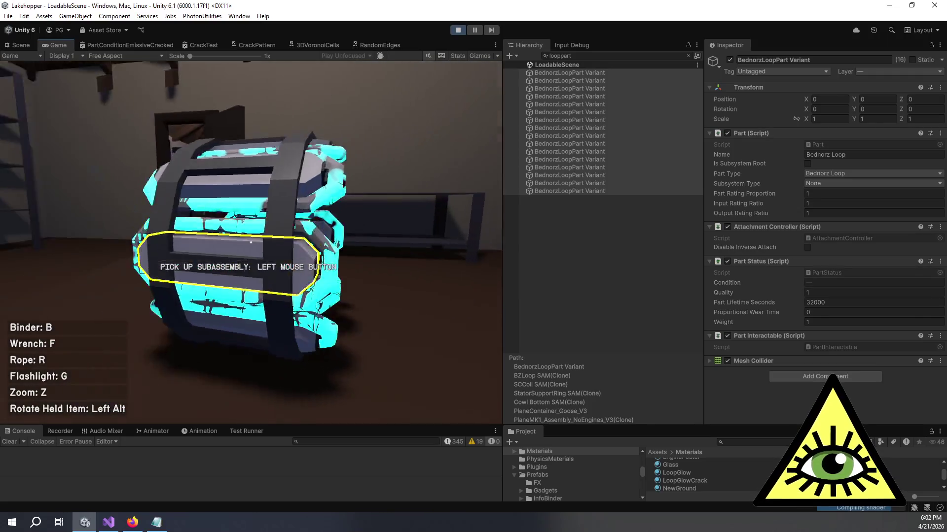
key("a")
key("d")
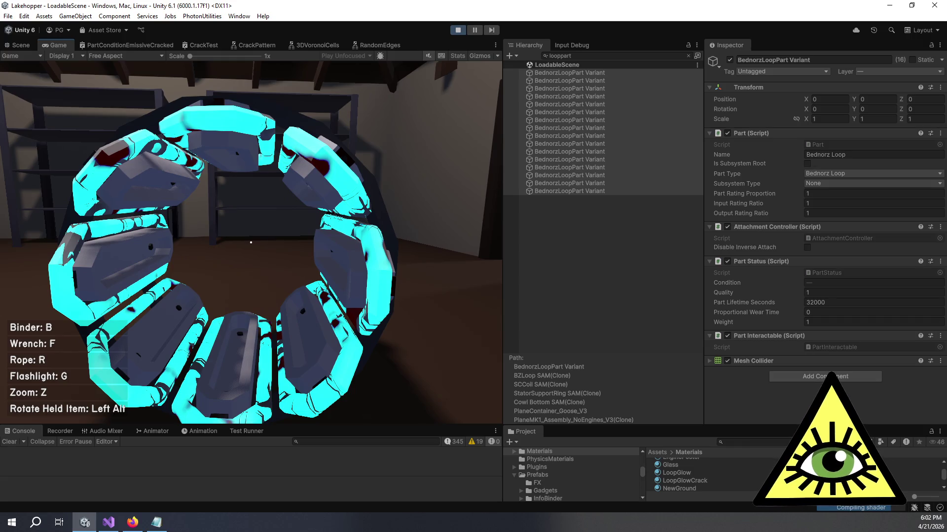
key("w")
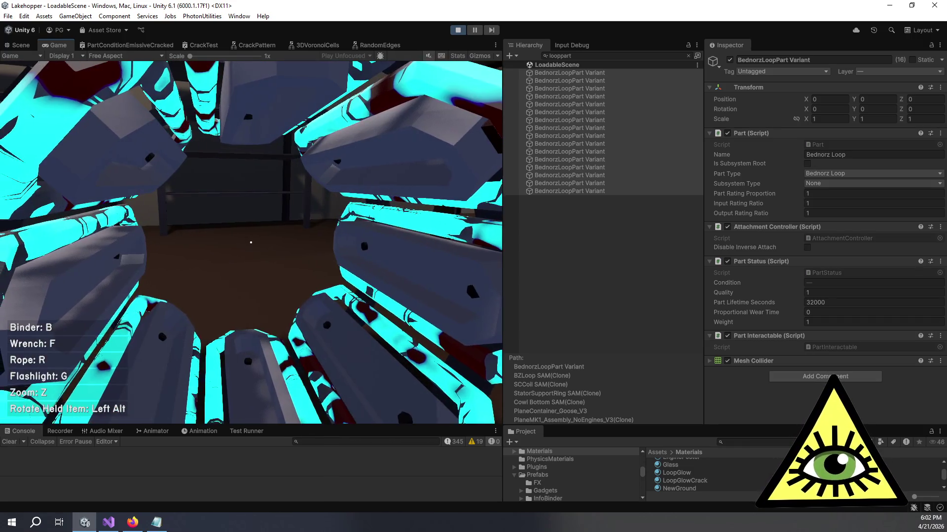
Circle the ring at several distances for close, side and head-on views.
key("s")
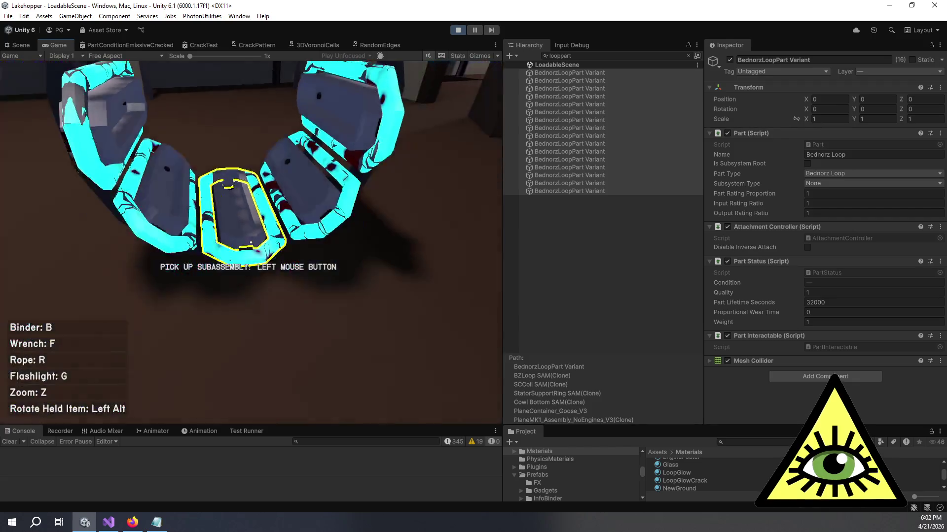
key("s")
key("w")
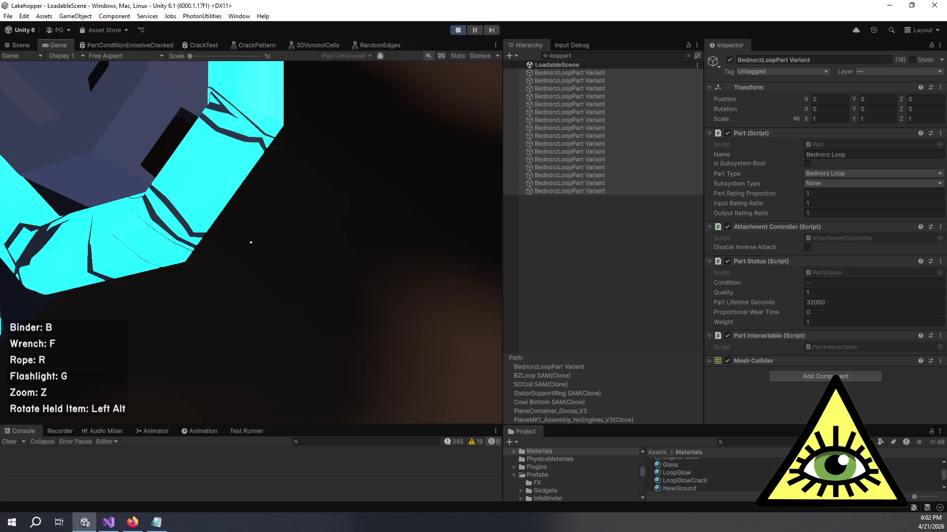
key("s")
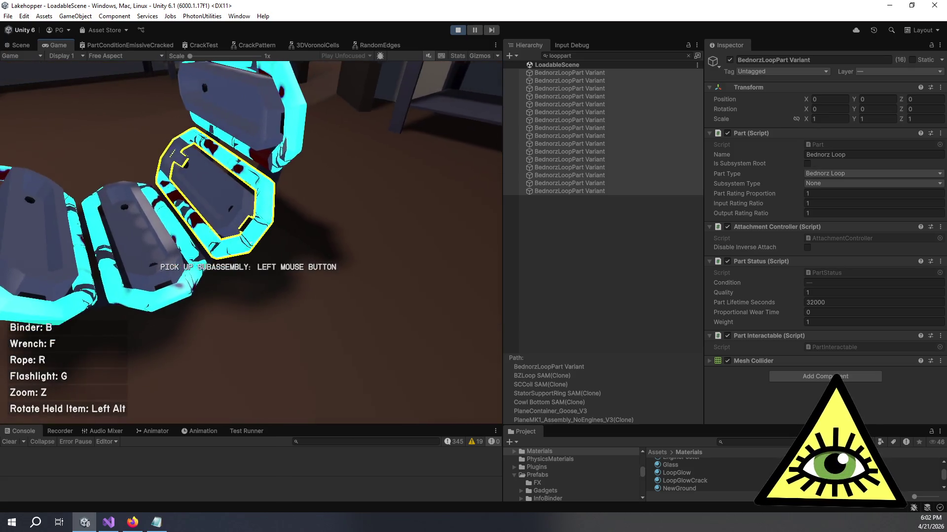
key("s")
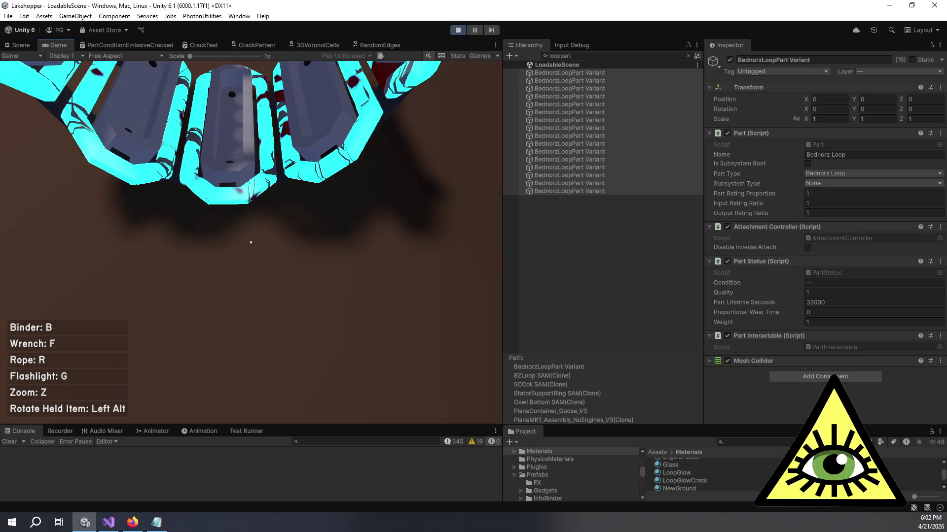
key("w")
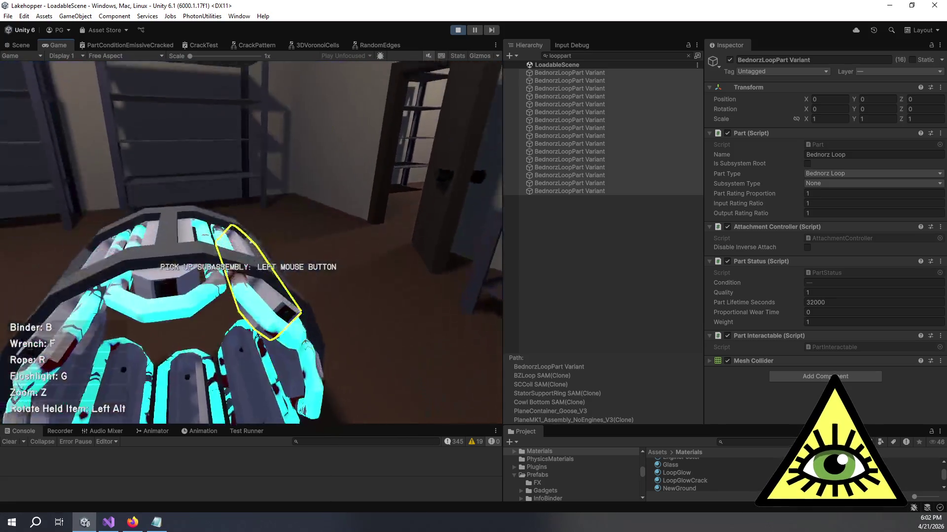
key("d")
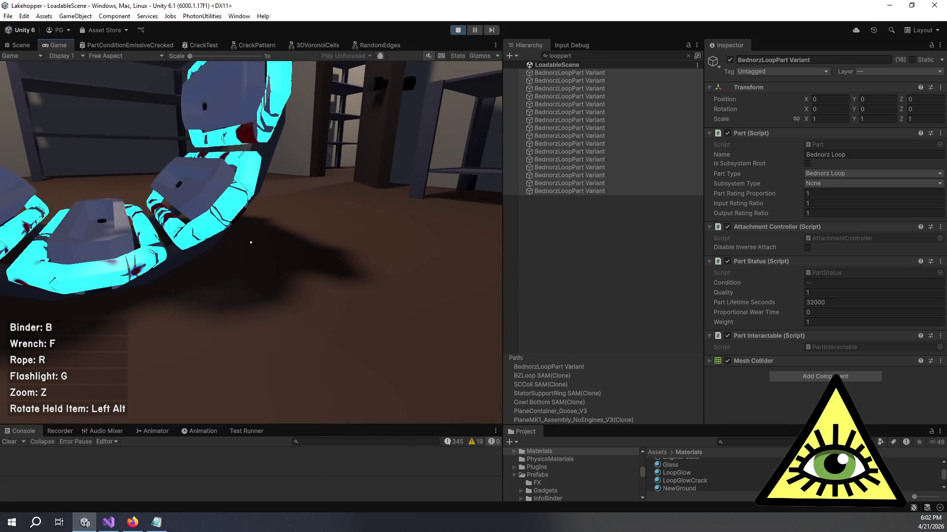
key("a")
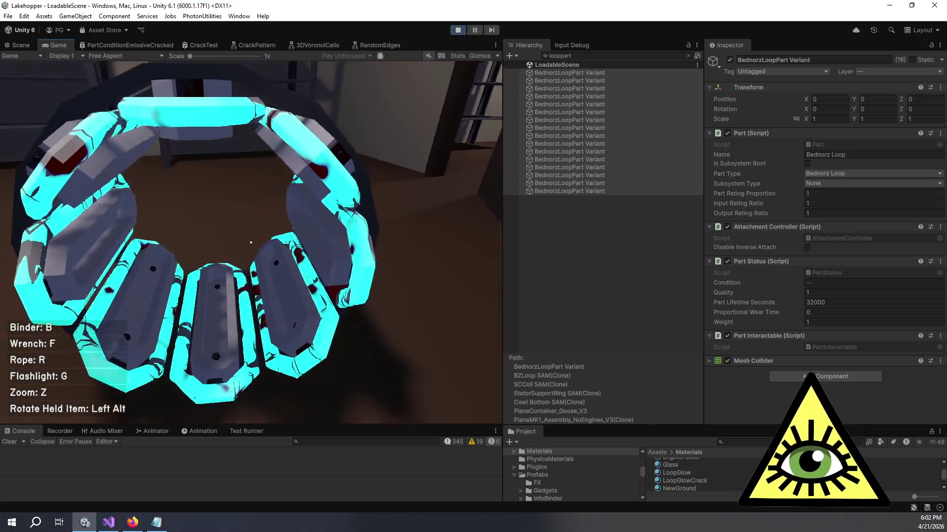
key("w")
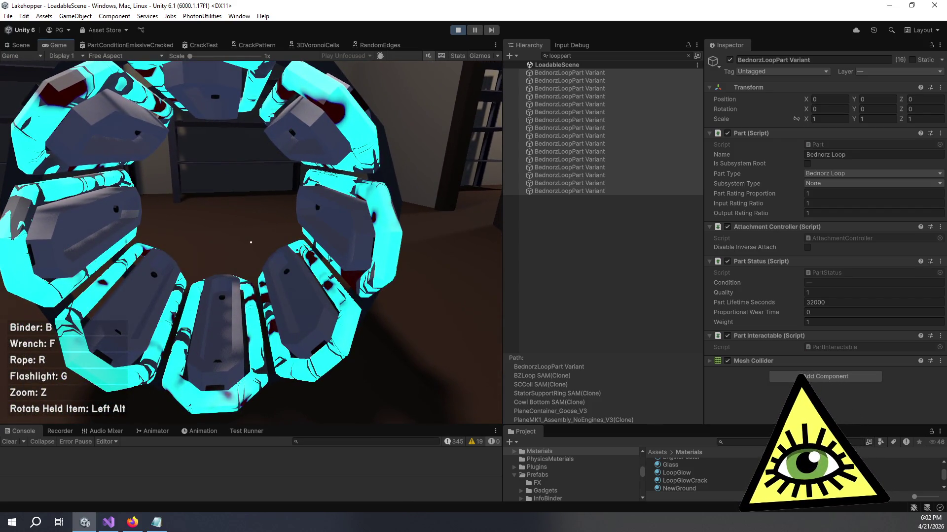
key("s")
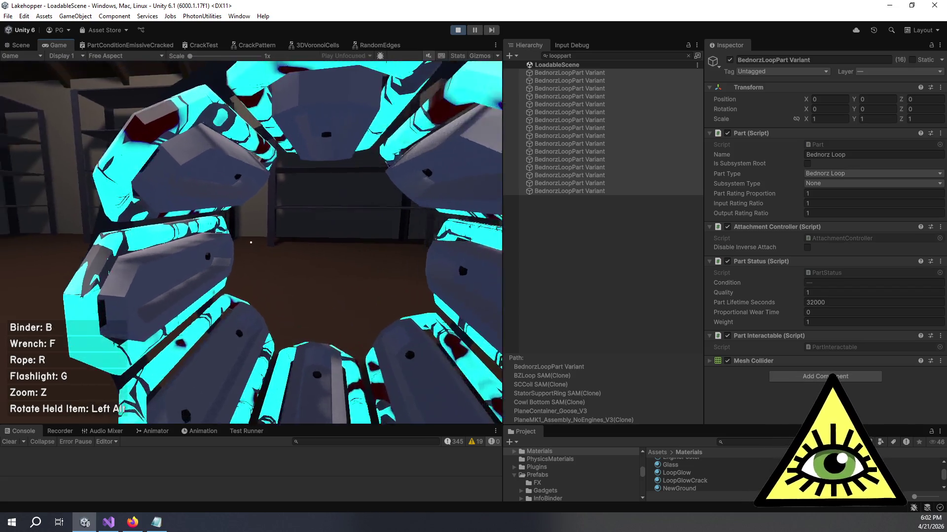
key("d")
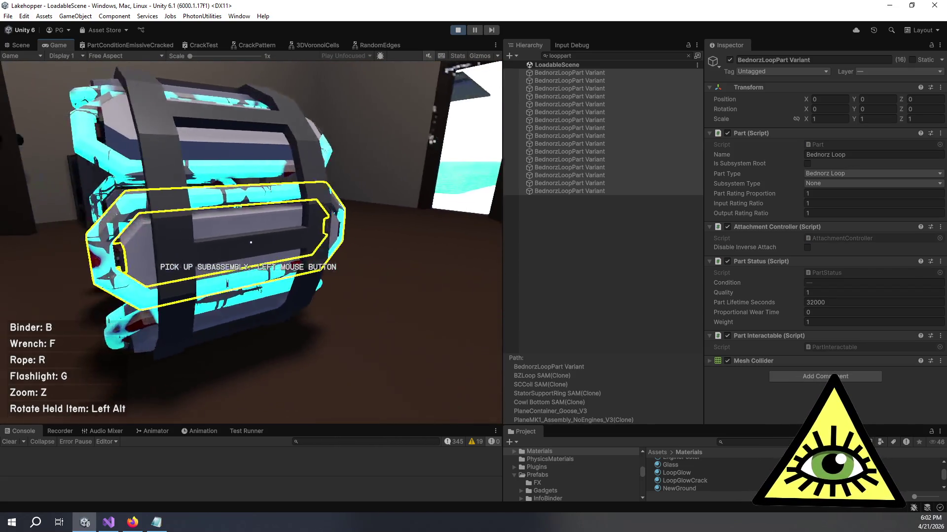
key("w")
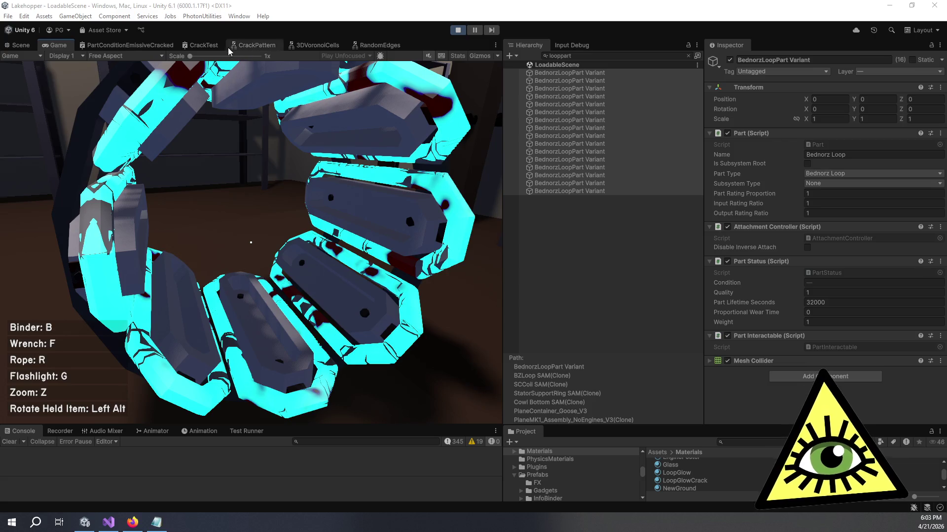
left_click(215, 46)
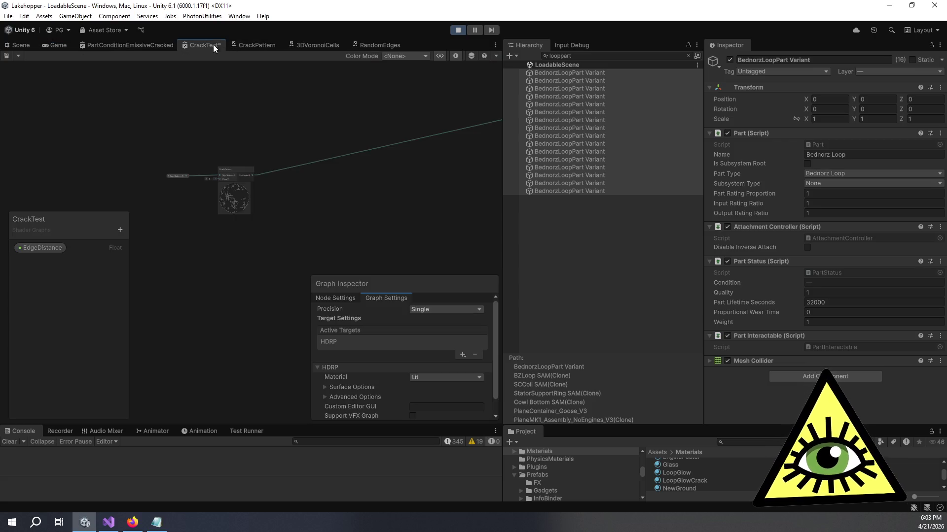
Select the LoopGlowCrack material and rotate its Inspector preview from a side angle back to frontal.
left_click(708, 480)
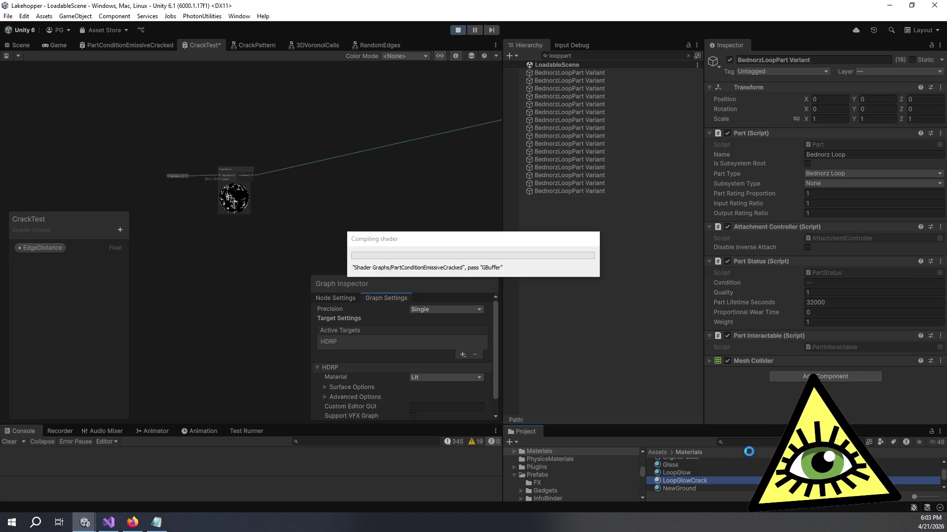
left_click_drag(814, 323, 725, 276)
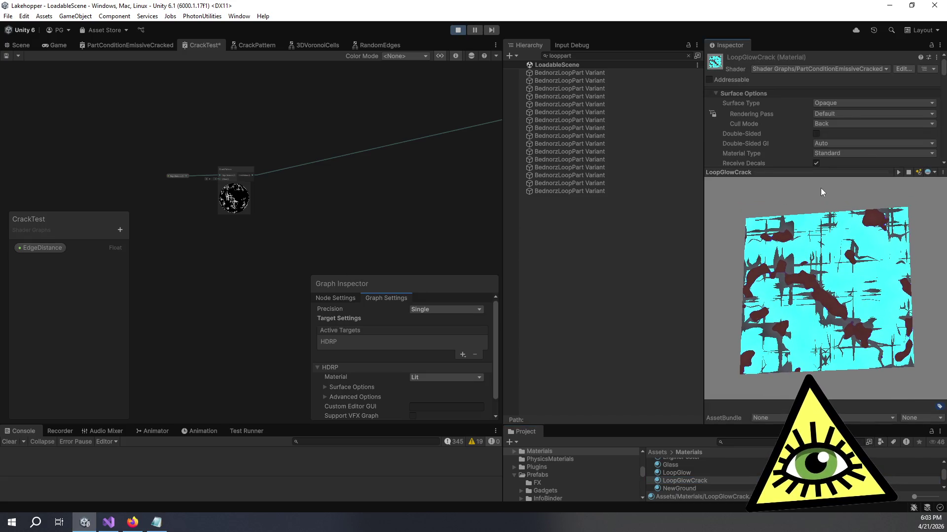
left_click_drag(808, 296, 837, 329)
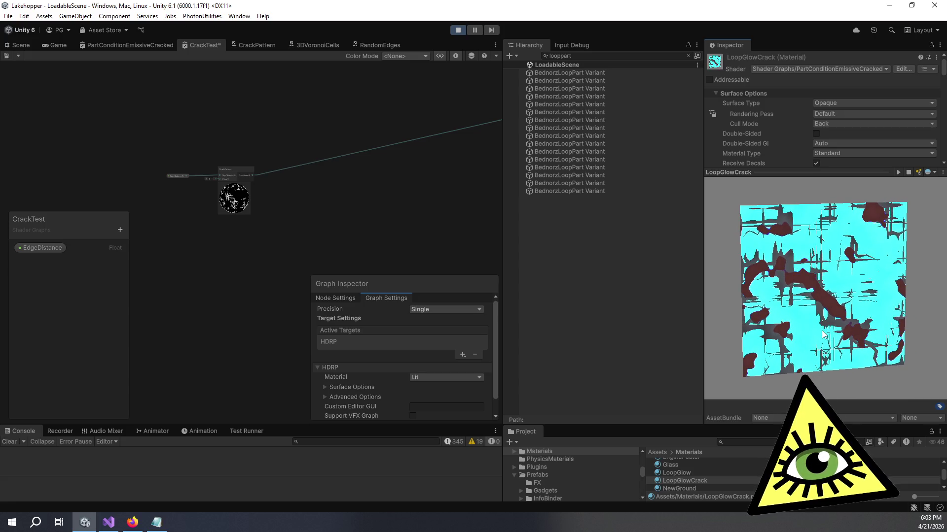
scroll(425, 199, "down", 5)
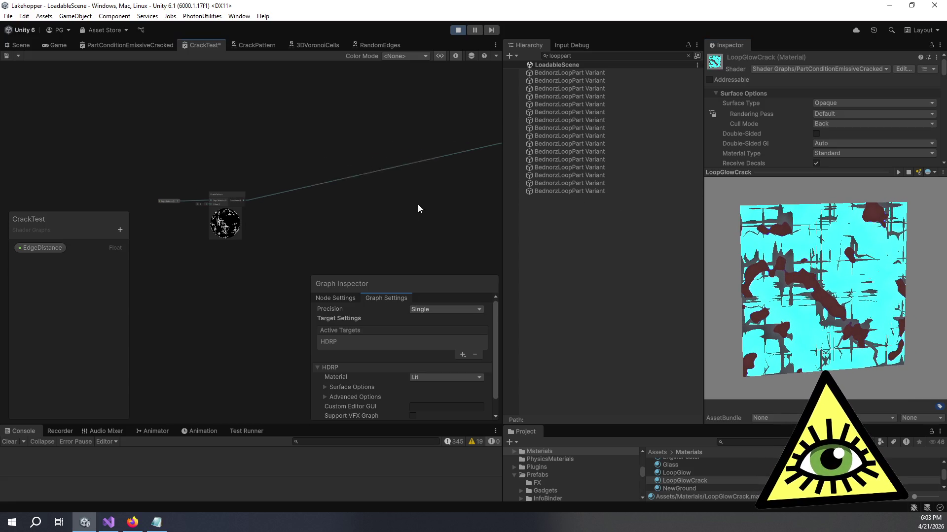
left_click(312, 46)
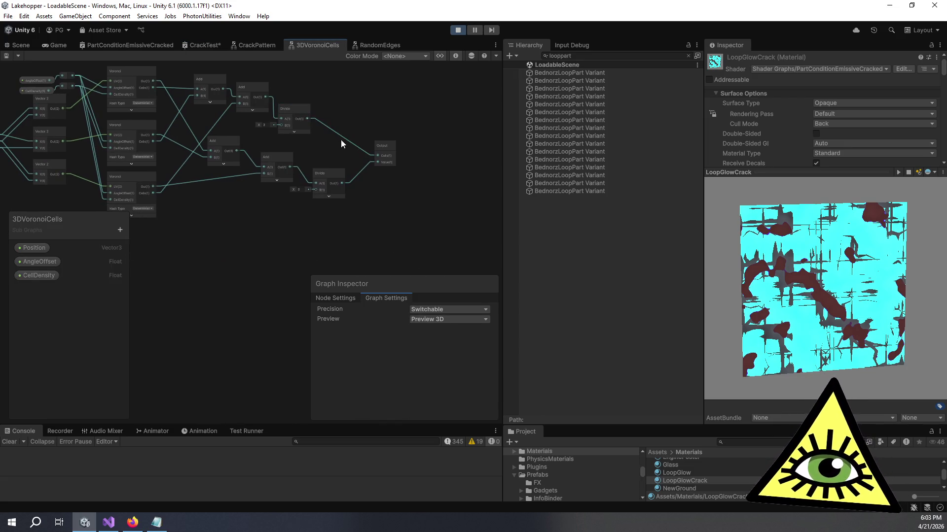
Look over the 3DVoronoiCells Add and divide-by-3 nodes and the preview, then bring up CrackTest.
scroll(394, 155, "up", 4)
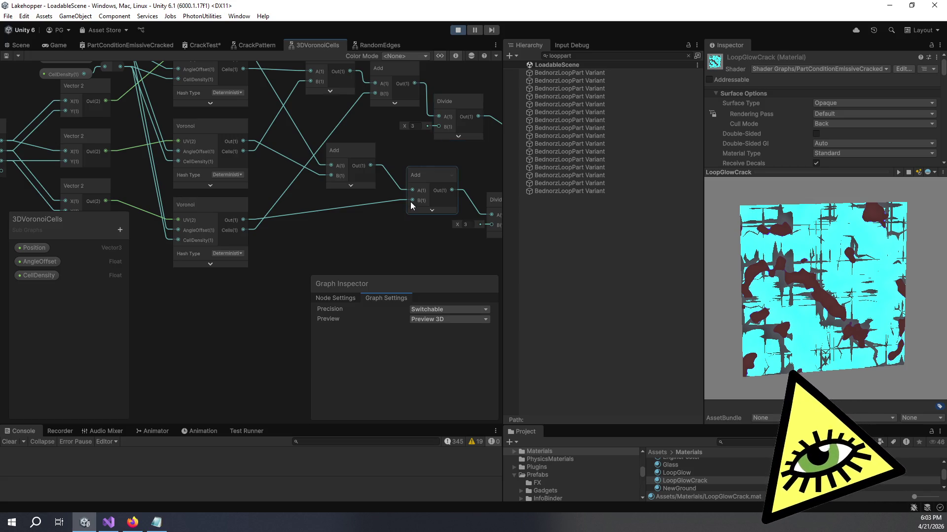
left_click_drag(409, 204, 381, 219)
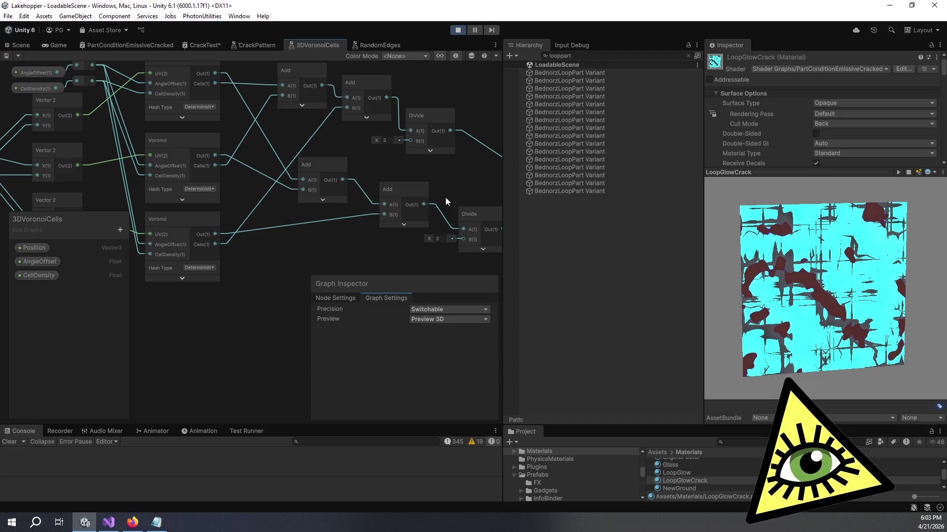
scroll(475, 188, "down", 3)
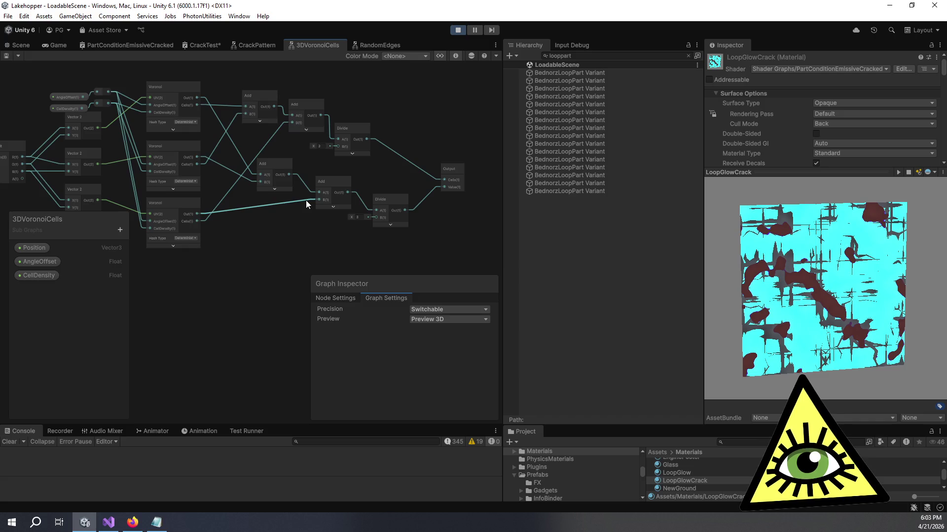
scroll(421, 189, "up", 3)
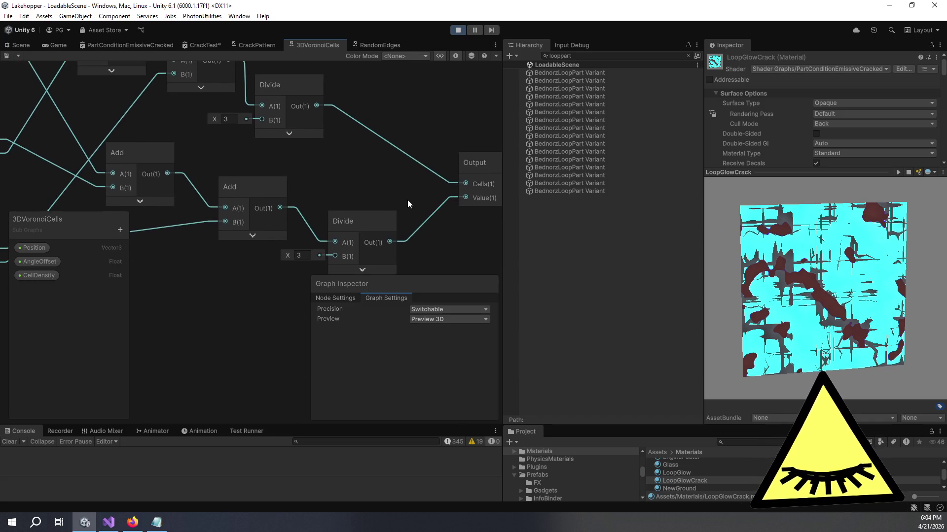
scroll(401, 202, "down", 4)
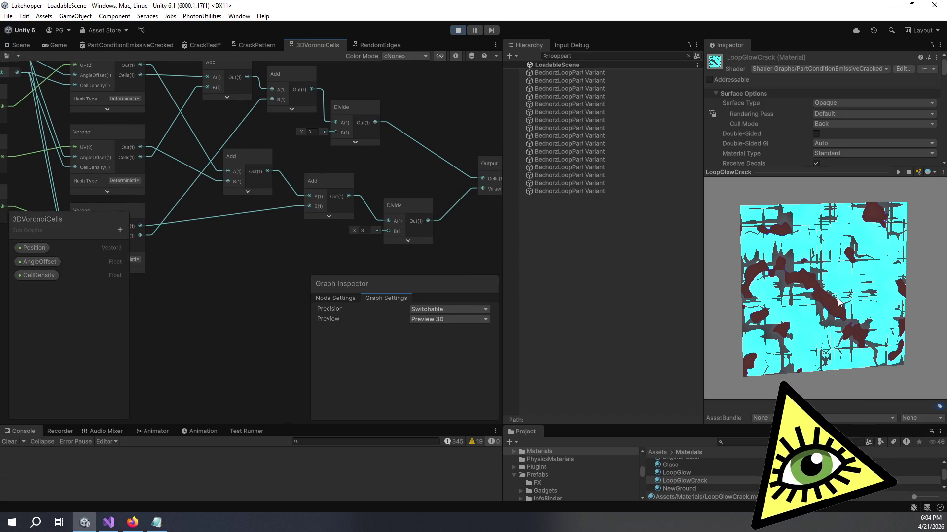
left_click_drag(838, 301, 821, 280)
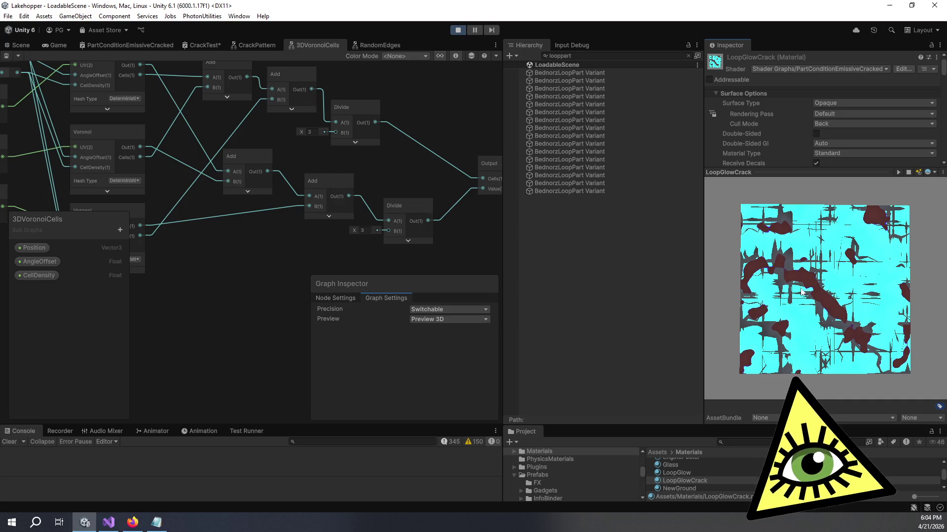
scroll(359, 158, "down", 5)
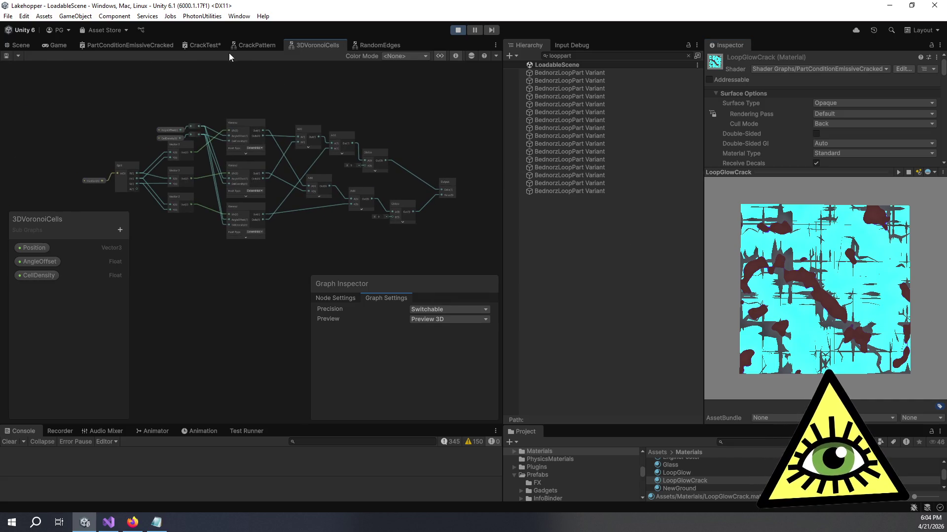
left_click(203, 45)
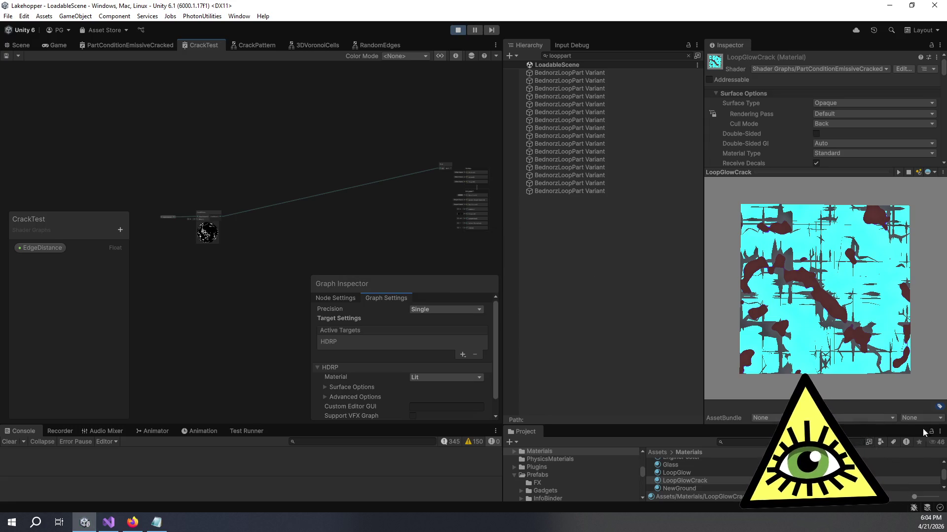
In the running game, fit the stator support ring onto the loop assembly and check the cyan cracked glow.
left_click_drag(351, 200, 274, 200)
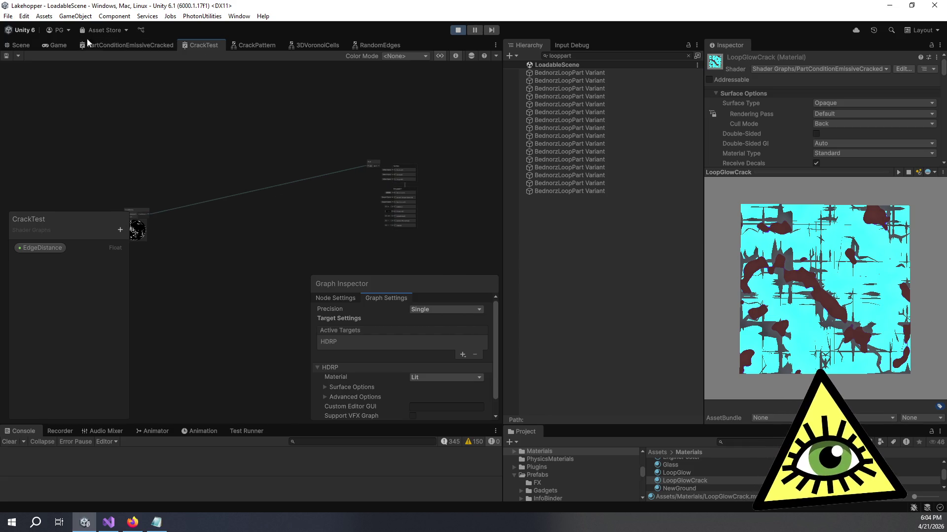
left_click(59, 45)
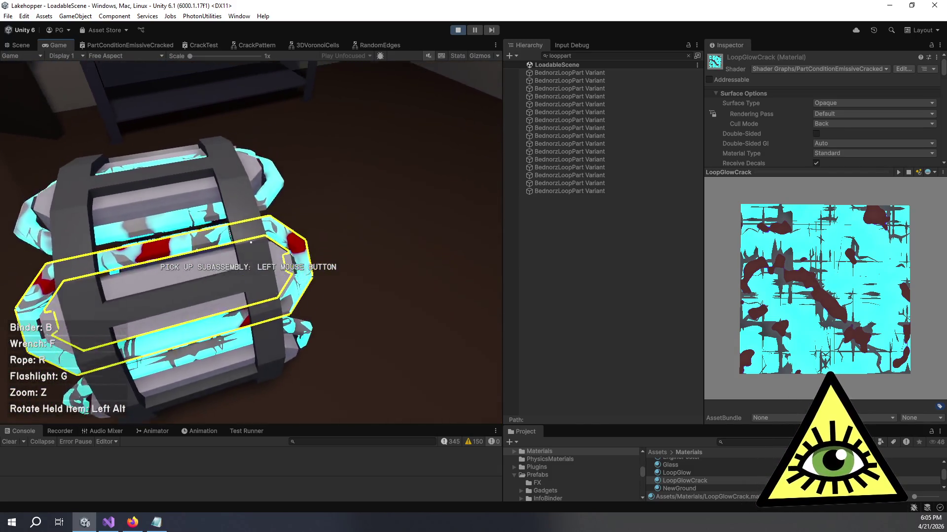
left_click(251, 243)
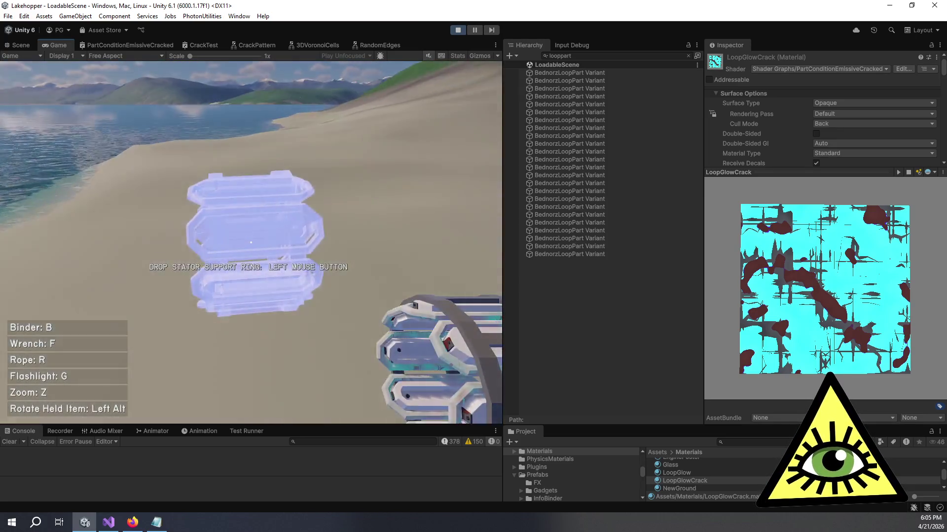
left_click(251, 243)
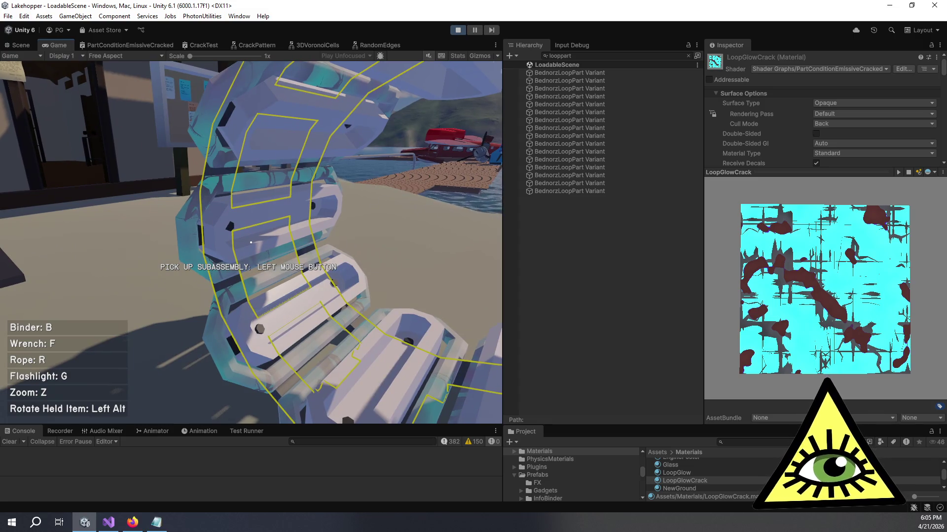
key("alt+Tab")
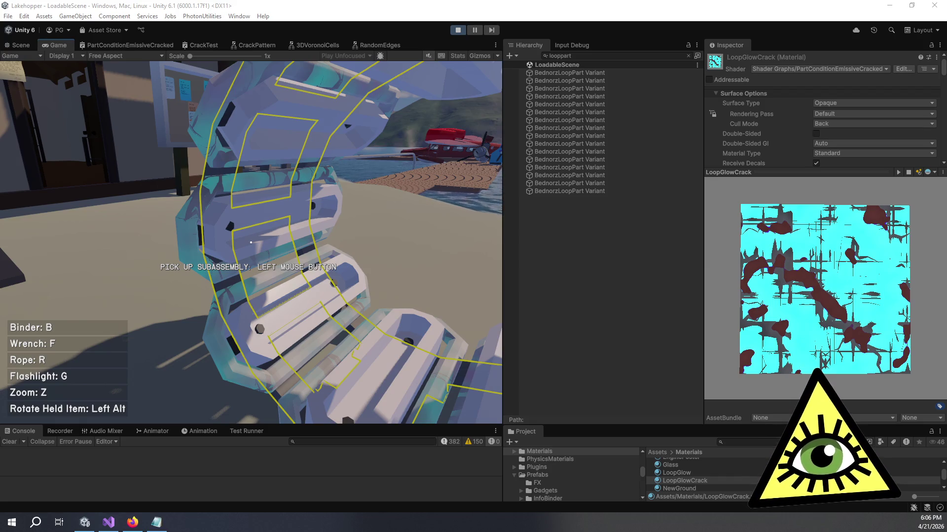
Stop play mode, search the Project for 'loop part', and open the BednorzLoopPart Variant prefab.
left_click(688, 56)
left_click(457, 30)
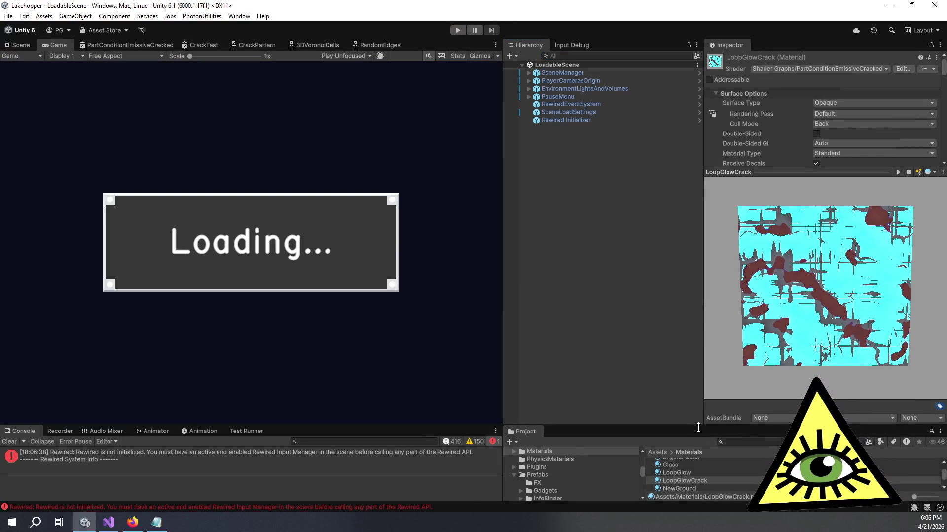
left_click_drag(698, 425, 708, 294)
left_click(748, 309)
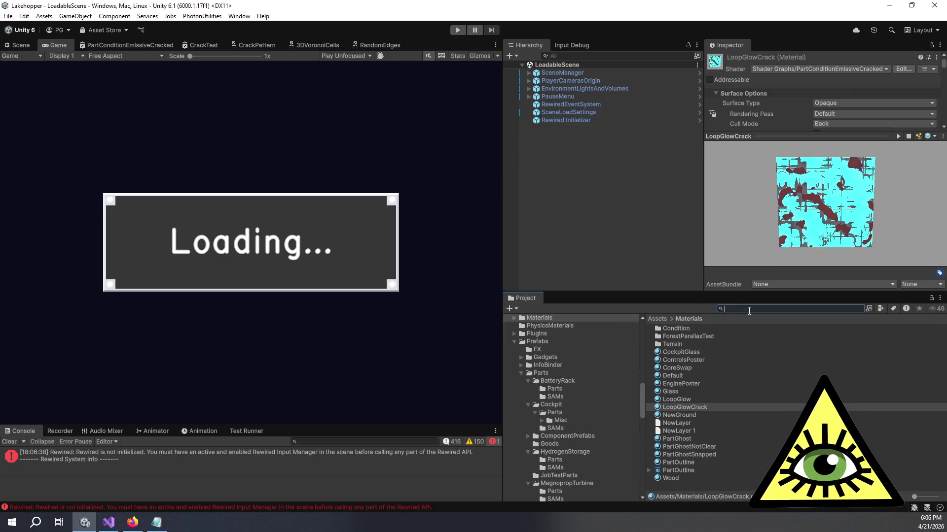
type("loop part")
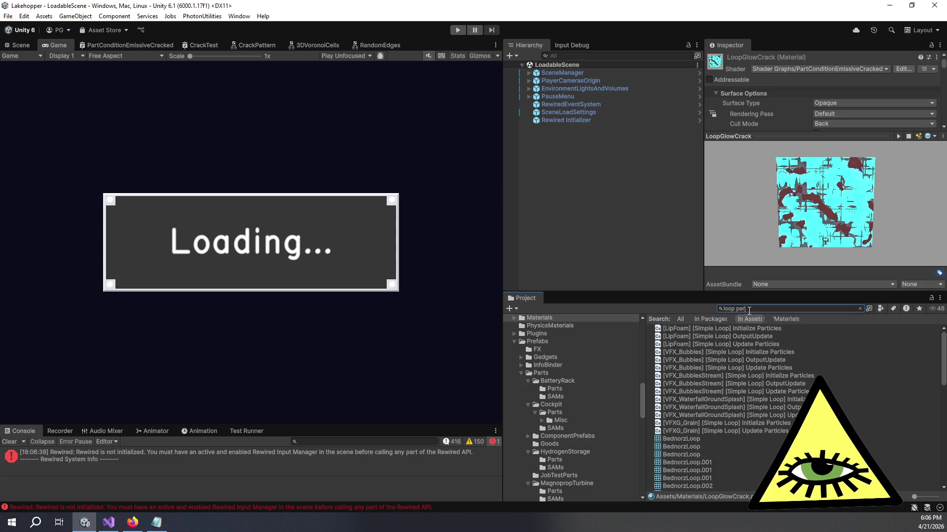
double_click(700, 407)
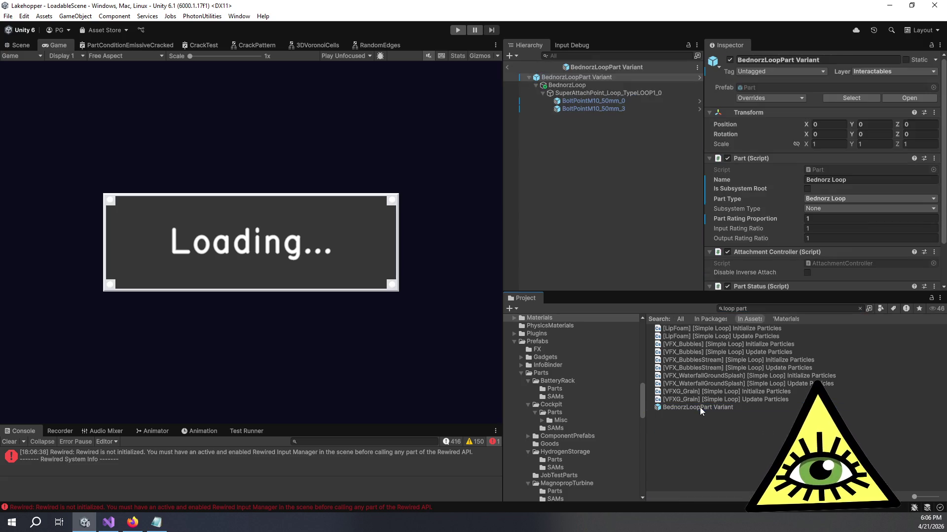
Search the Project for 'loopglow' and inspect the LoopGlow material.
left_click(818, 310)
key("BackSpace")
type("loopglow")
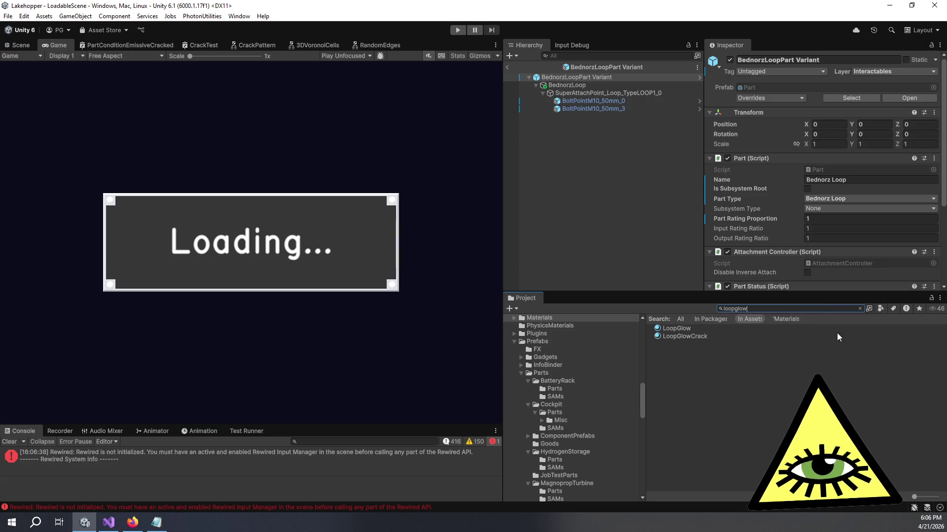
left_click(673, 327)
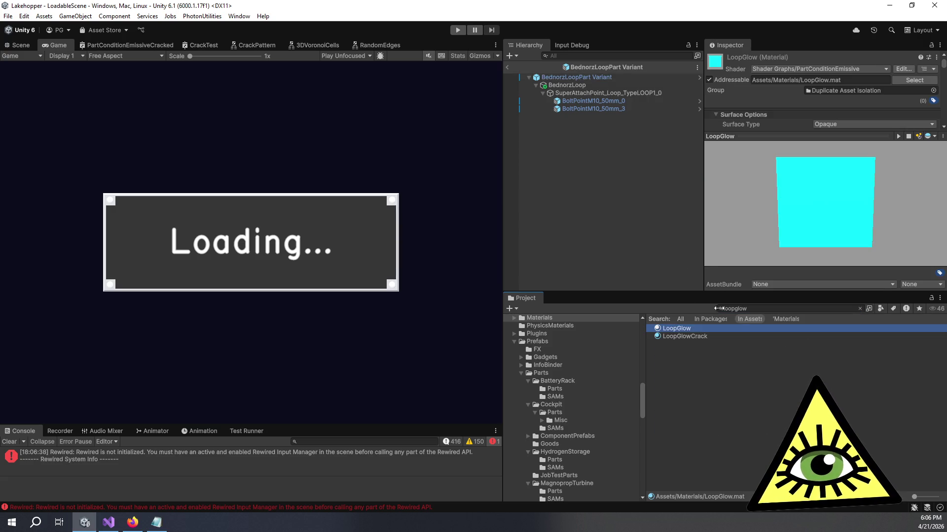
Search 'loop part' again and select the BednorzLoop mesh object inside the prefab.
left_click(740, 309)
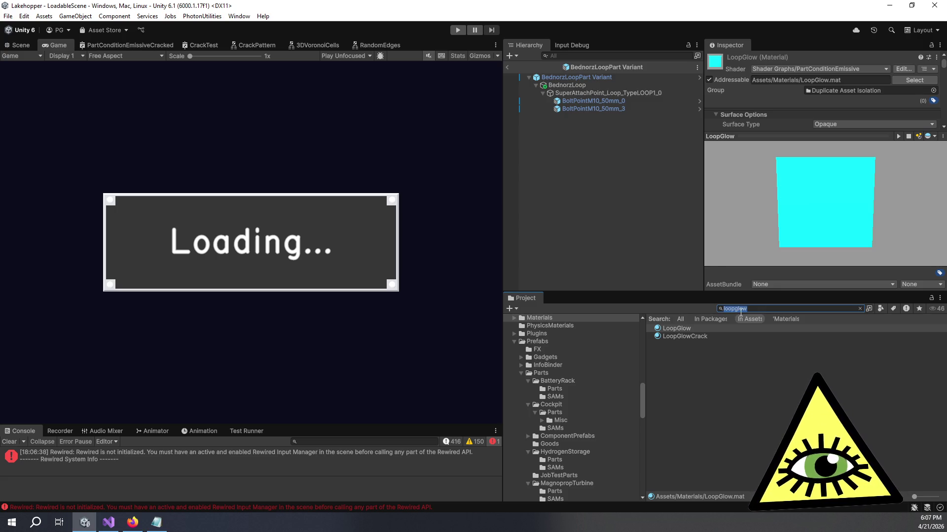
type("loop part")
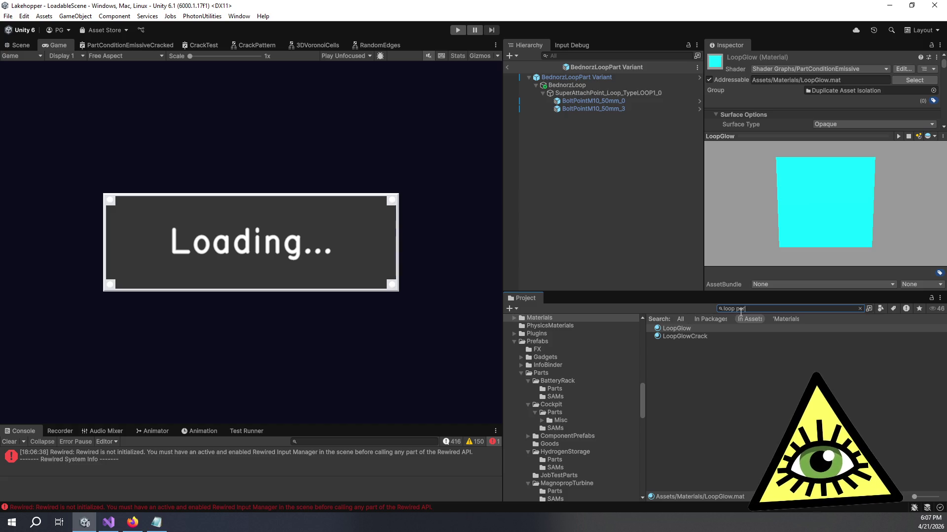
left_click(690, 407)
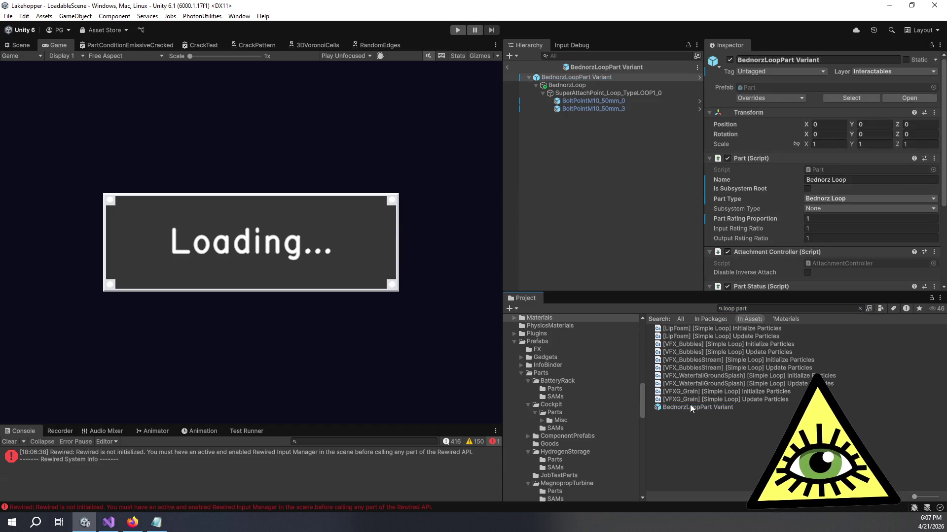
left_click(597, 85)
Change Element 0 from LoopGlowCrack to LoopGlow, save the prefab, and return to the scene.
left_click(929, 182)
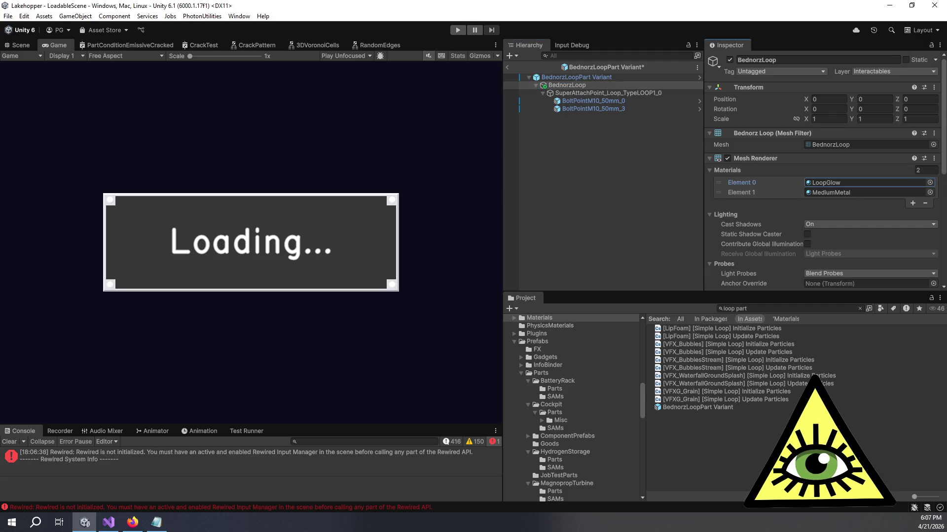
left_click(626, 192)
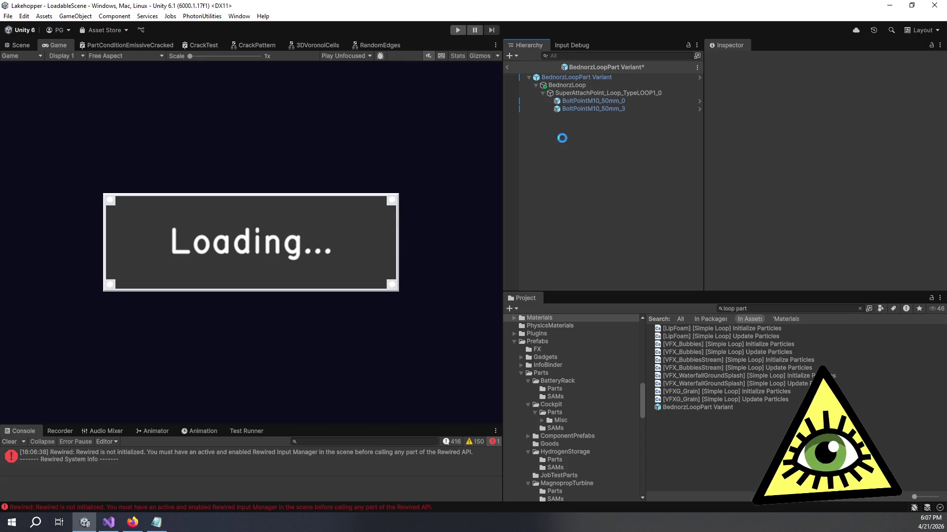
key("ctrl+s")
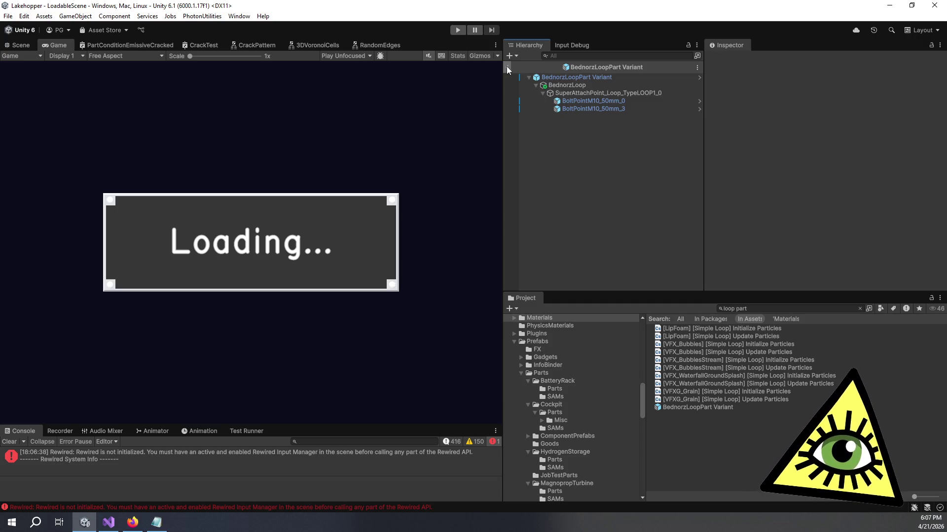
left_click(507, 66)
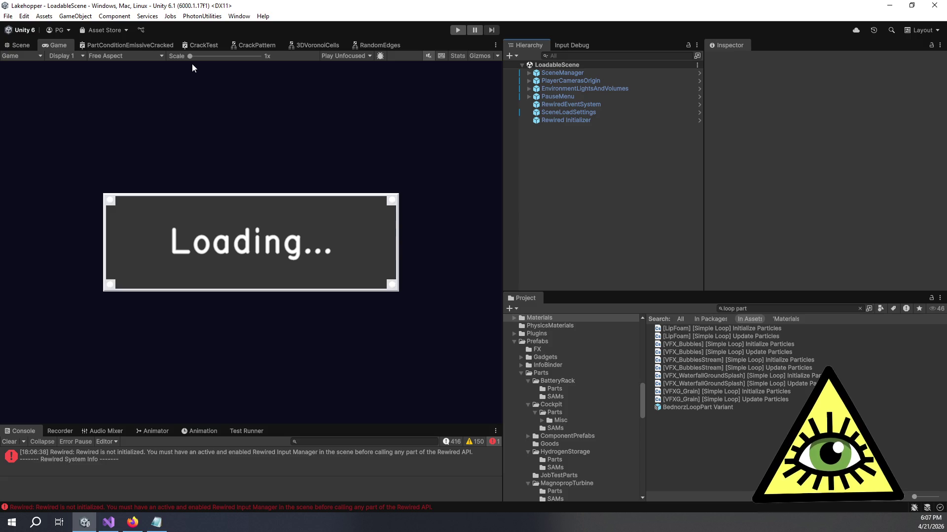